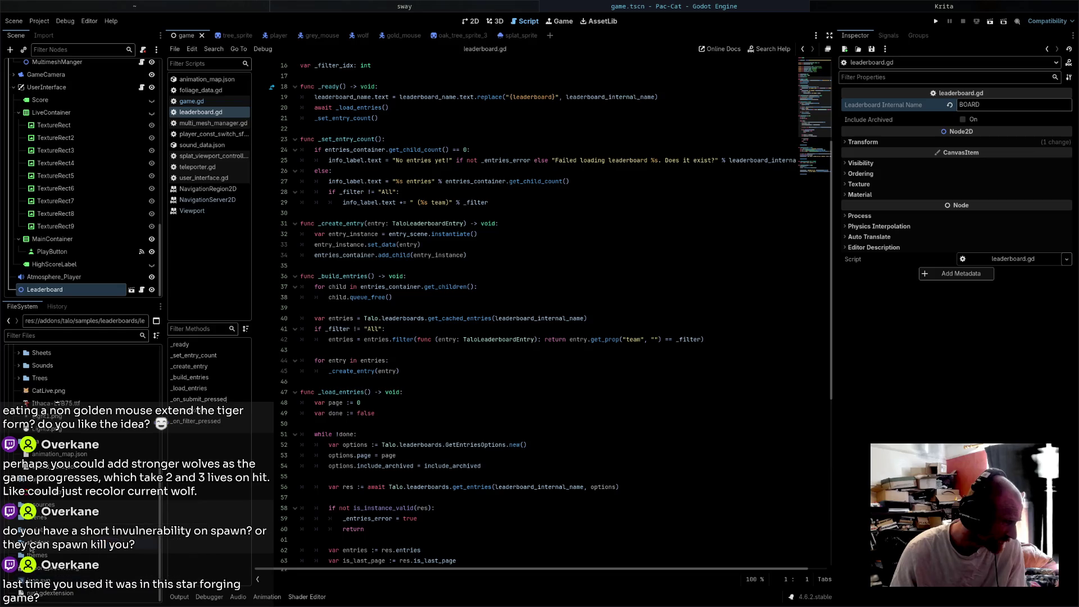
# - Filter the FileSystem by 'sett' and open the Talo addon's talo_settings.gd in the Script editor
pyautogui.scroll(3, 51, 524)
pyautogui.scroll(3, 50, 525)
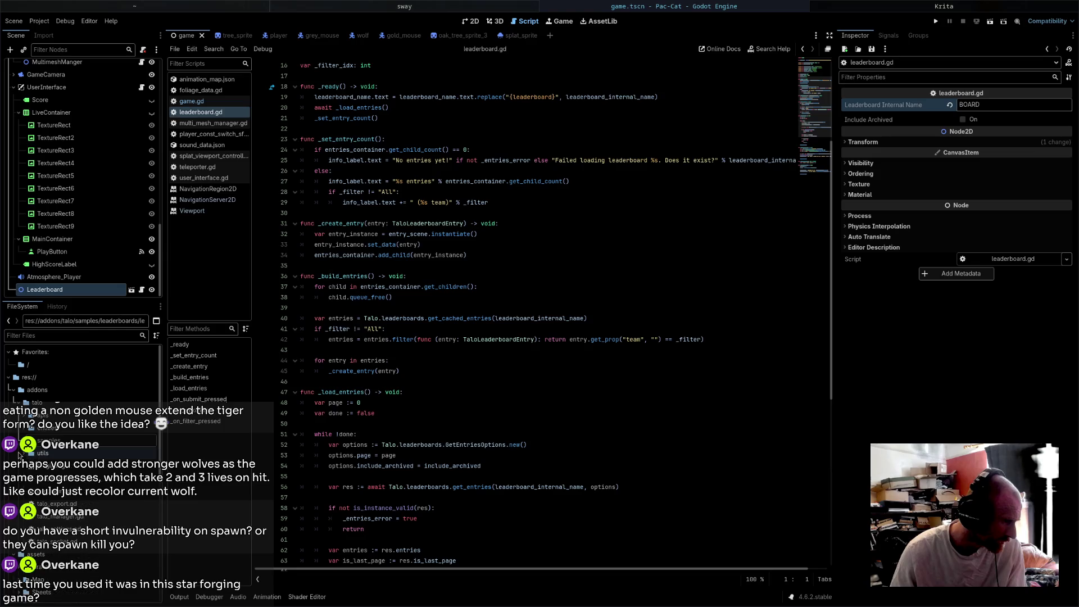
pyautogui.click(22, 429)
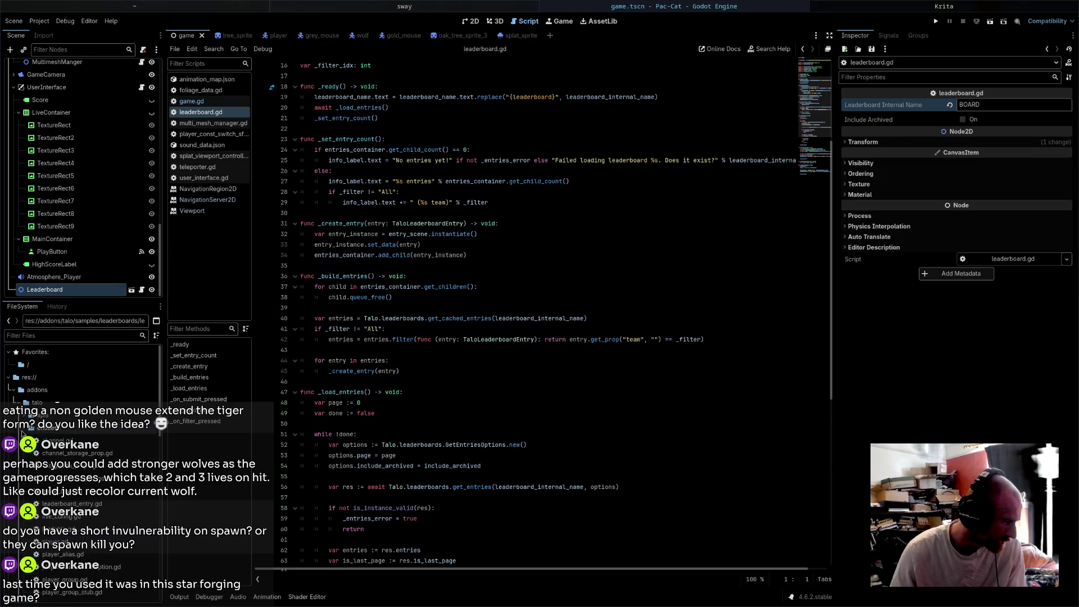
pyautogui.click(24, 417)
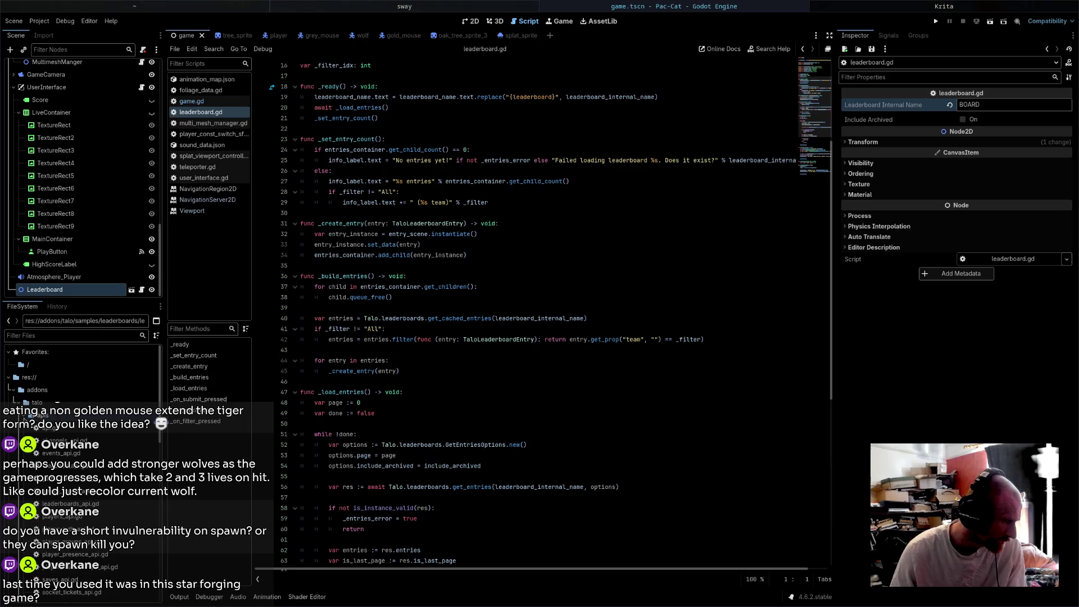
pyautogui.click(24, 417)
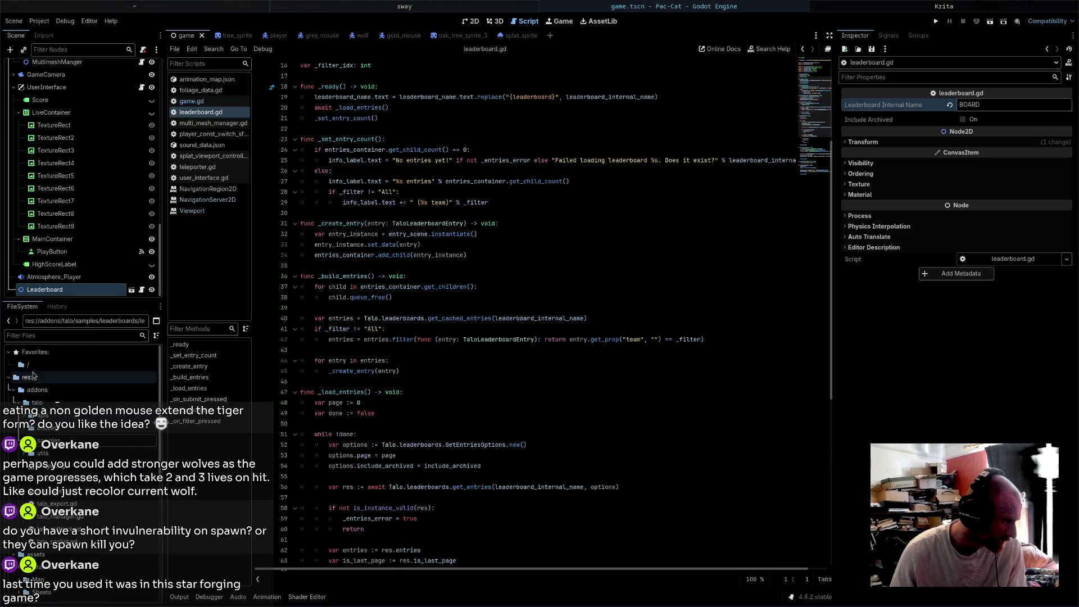
pyautogui.click(45, 335)
pyautogui.write('sett')
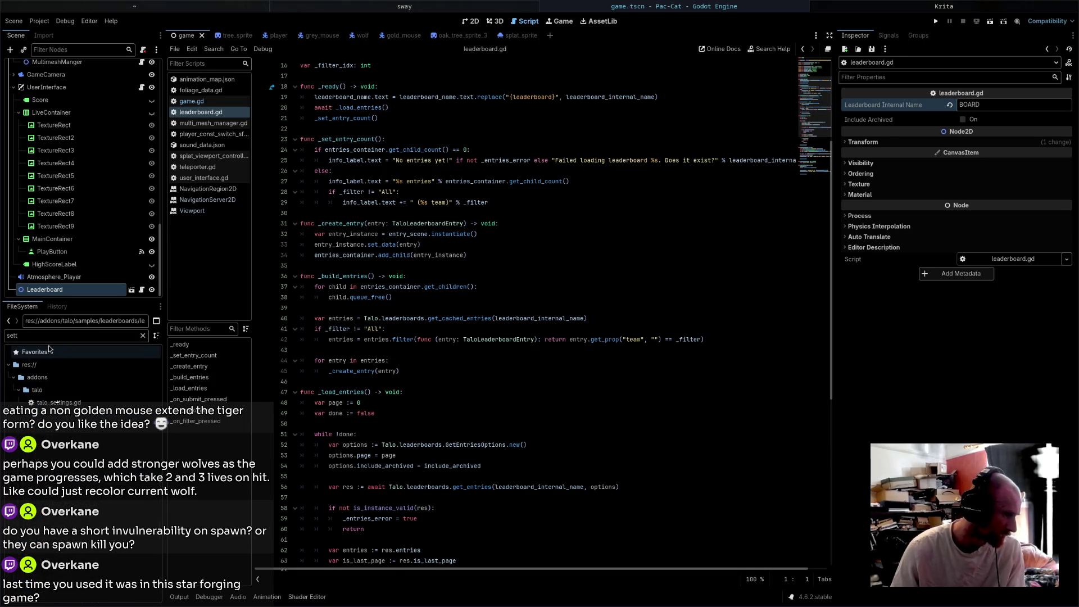
pyautogui.doubleClick(58, 403)
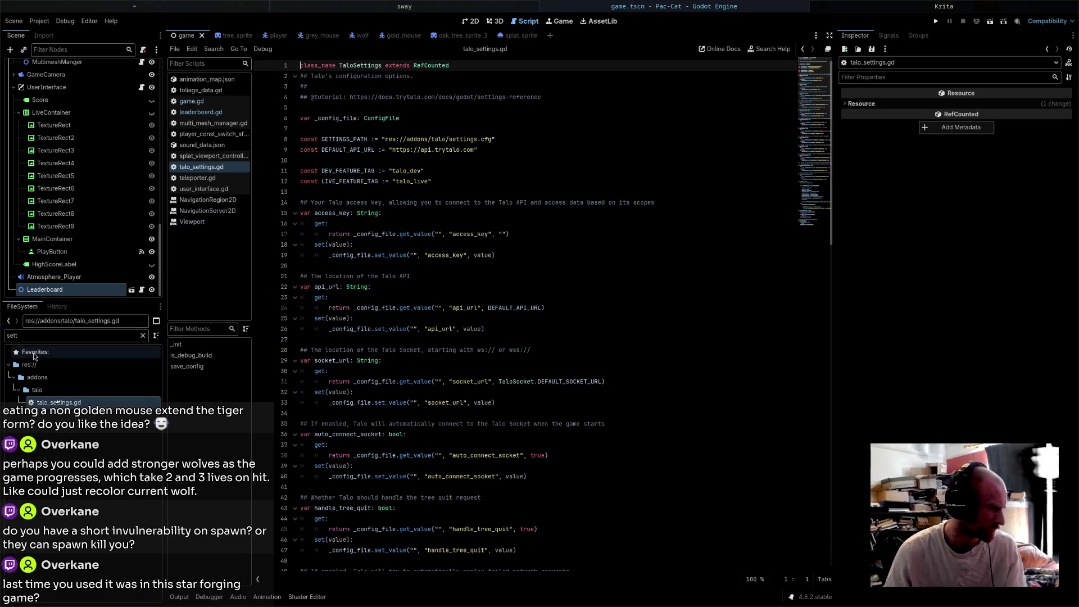
# - Clear the 'sett' file filter and bring up the New submenu for the talo addon folder
pyautogui.doubleClick(7, 336)
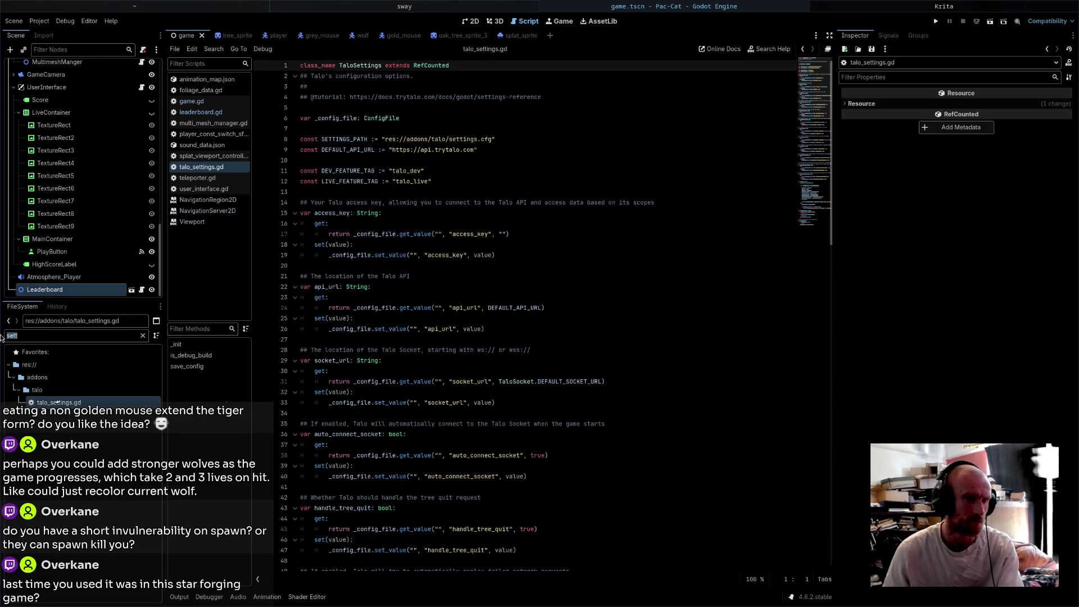
pyautogui.press('BackSpace')
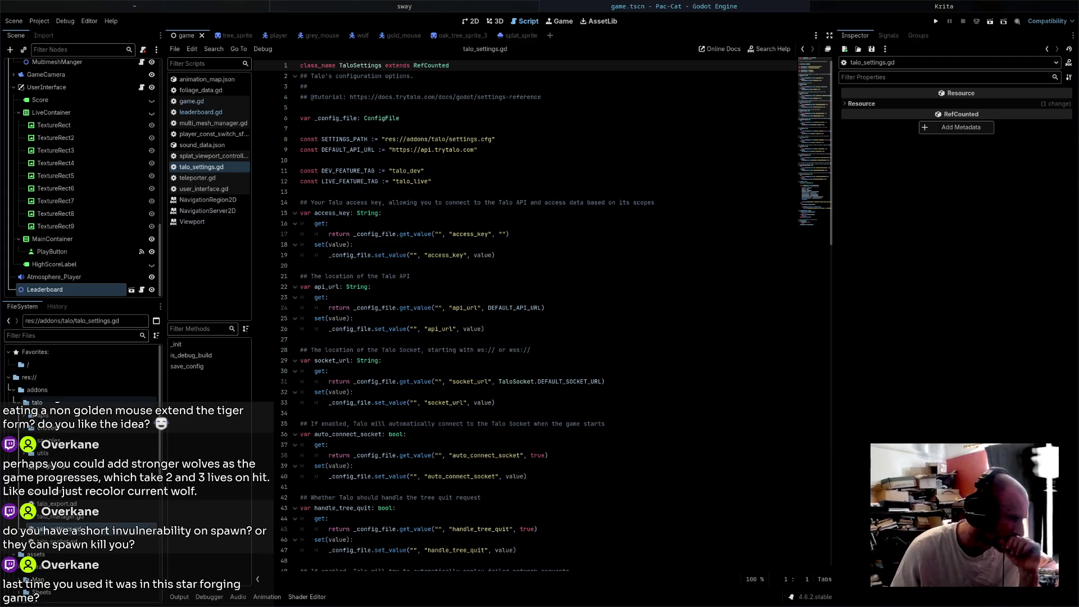
pyautogui.click(50, 404)
pyautogui.rightClick(51, 404)
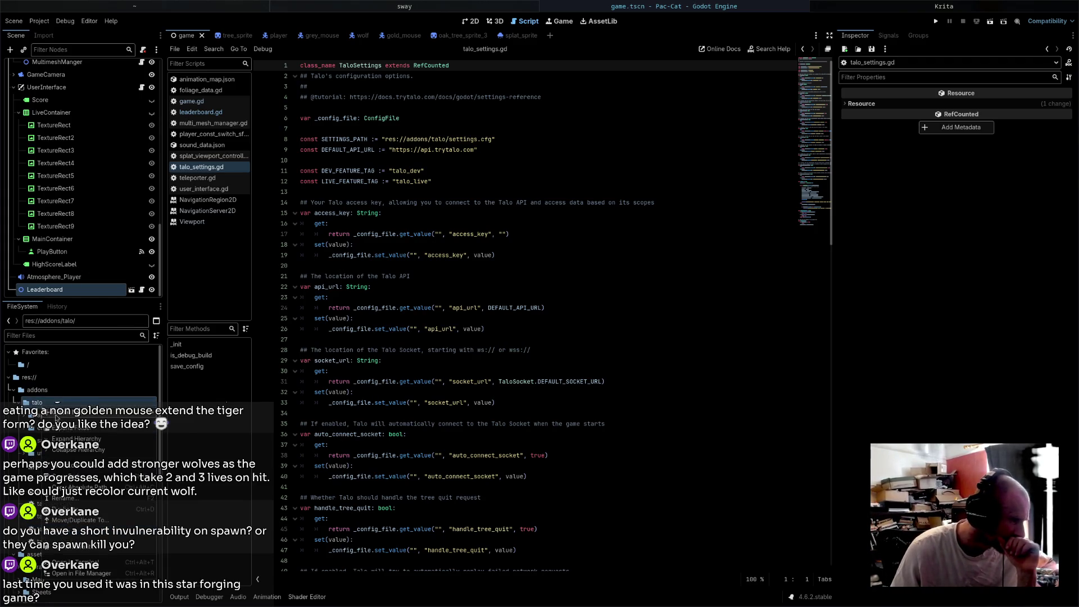
pyautogui.moveTo(58, 419)
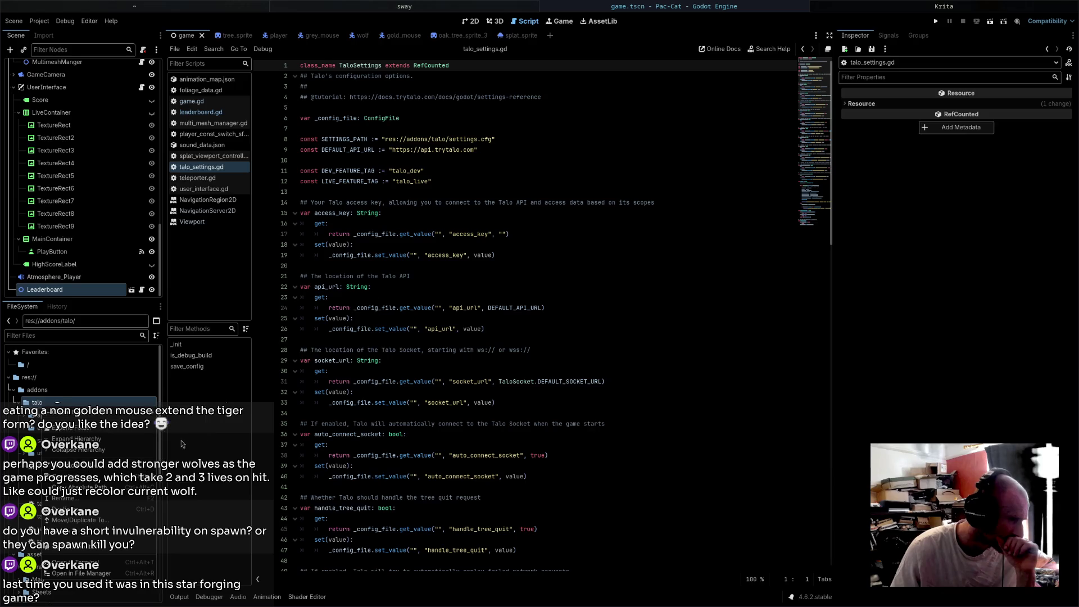
# - Create a new text file settings.cfg in the talo folder and paste the Talo configuration into it
pyautogui.click(180, 456)
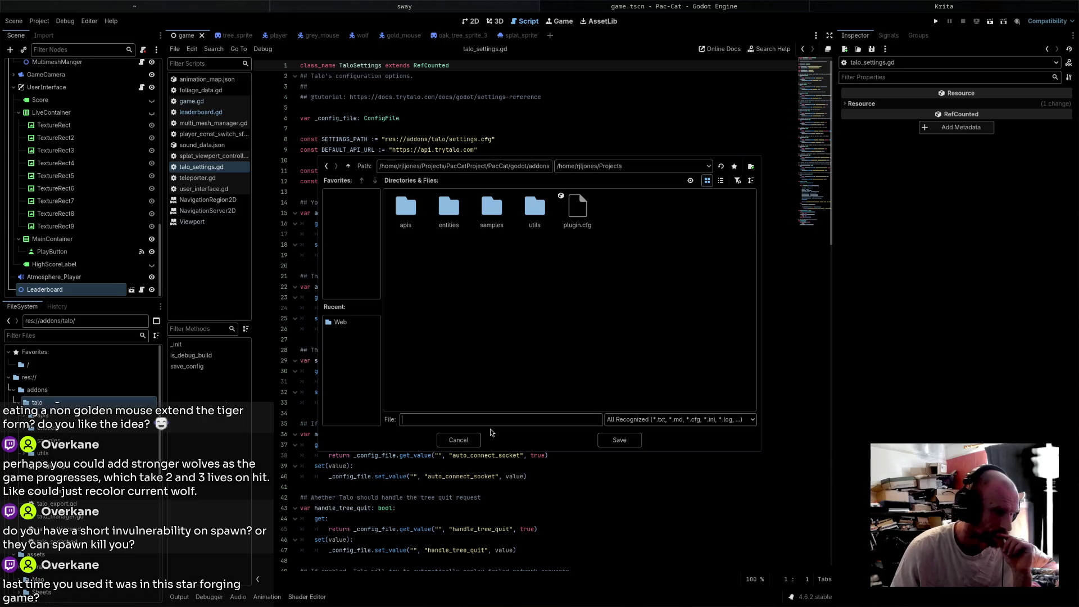
pyautogui.write('settings.cf')
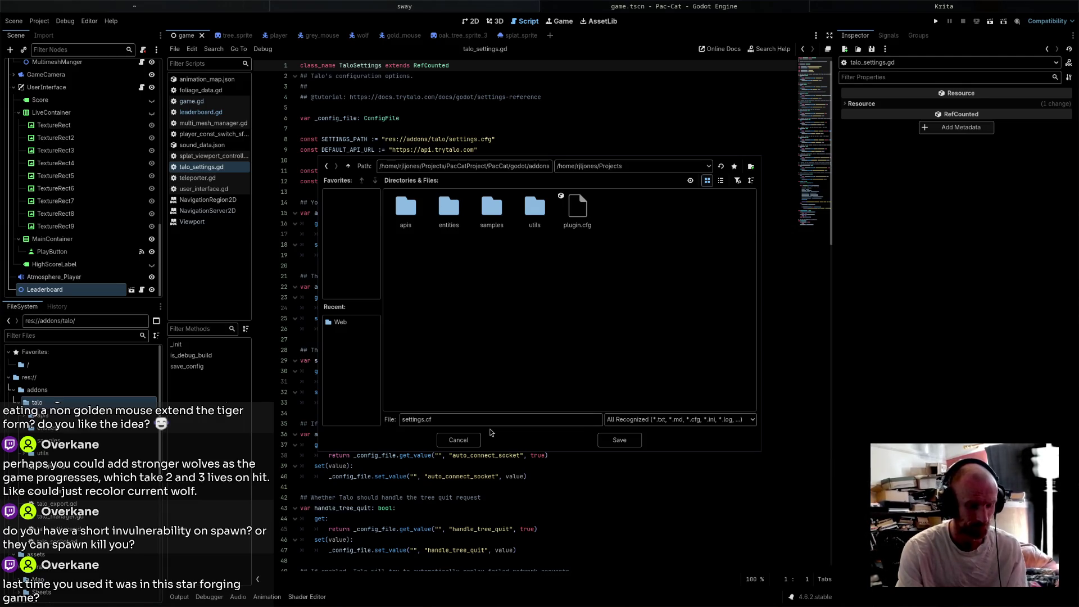
pyautogui.write('g')
pyautogui.press('Return')
pyautogui.write('access_key="" api_url="https://api.trytalo.com" socket_url="wss://api.trytalo.com" auto_connect_socket=true handle_tree_quit=true cache_player_on_identify=true  [continuity] enabled=true  [player_auth] auto_start_session=false')
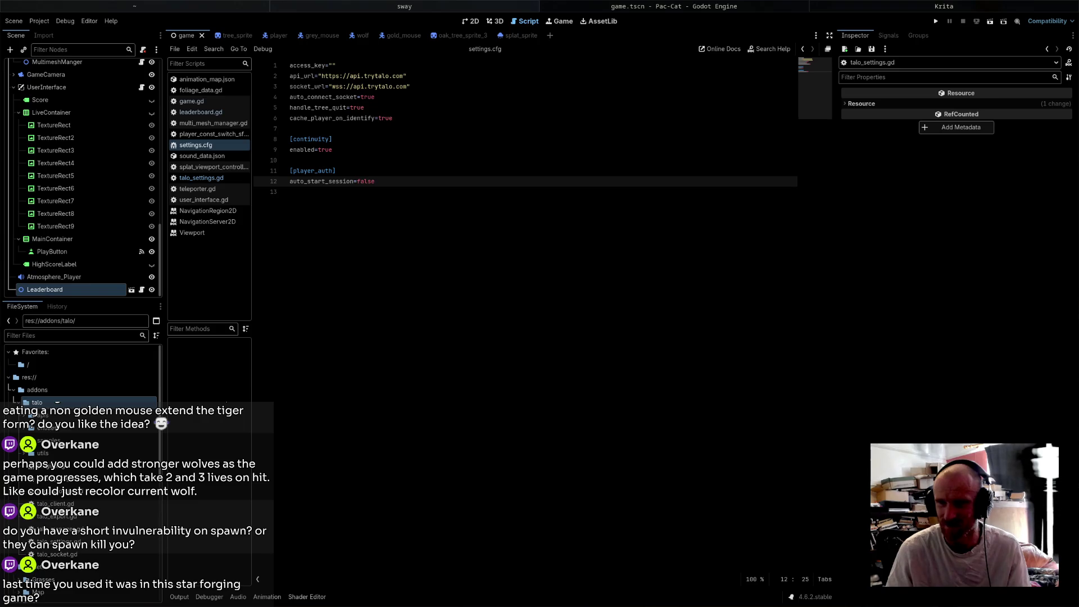
# - Paste the Talo access key between the access_key quotes in settings.cfg
pyautogui.click(332, 65)
pyautogui.hotkey('ctrl', 'v')
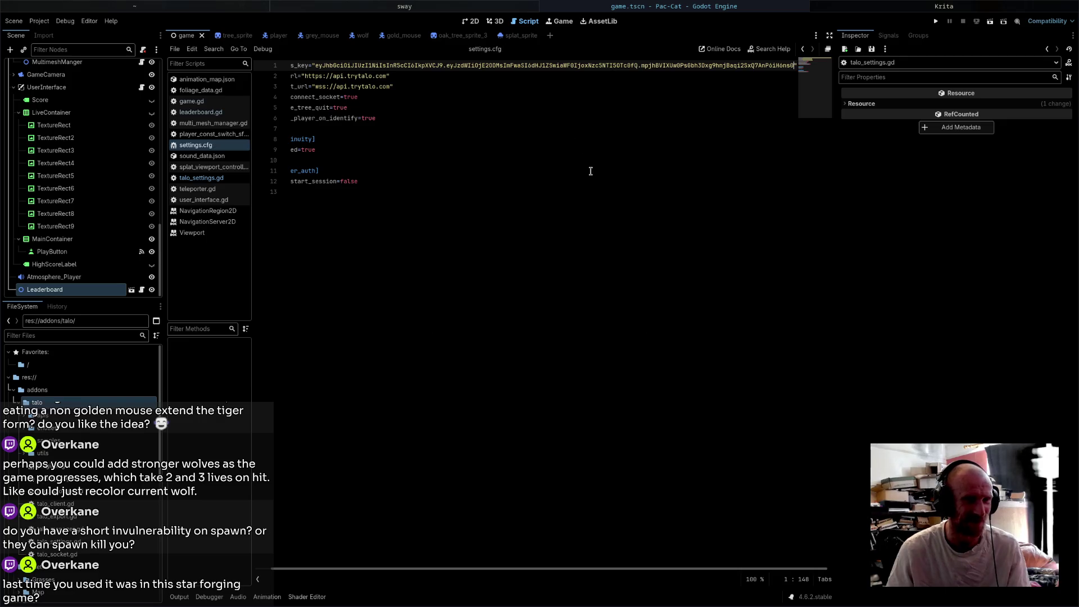
pyautogui.hotkey('ctrl', 'a')
pyautogui.click(447, 179)
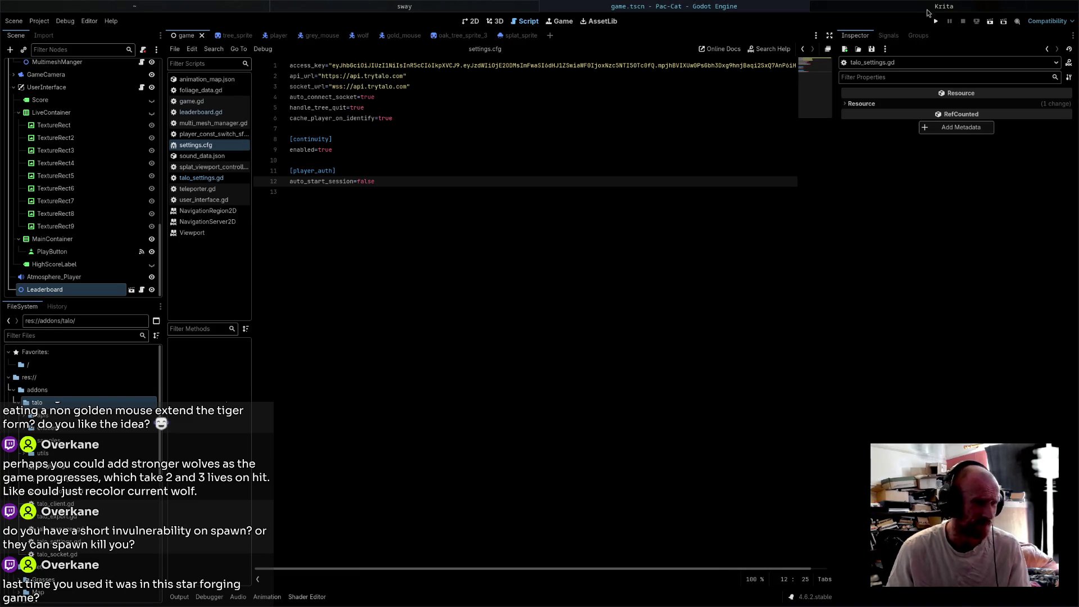
# - Launch a debug run of Pac-Cat to its title screen, then return to the editor
pyautogui.click(932, 25)
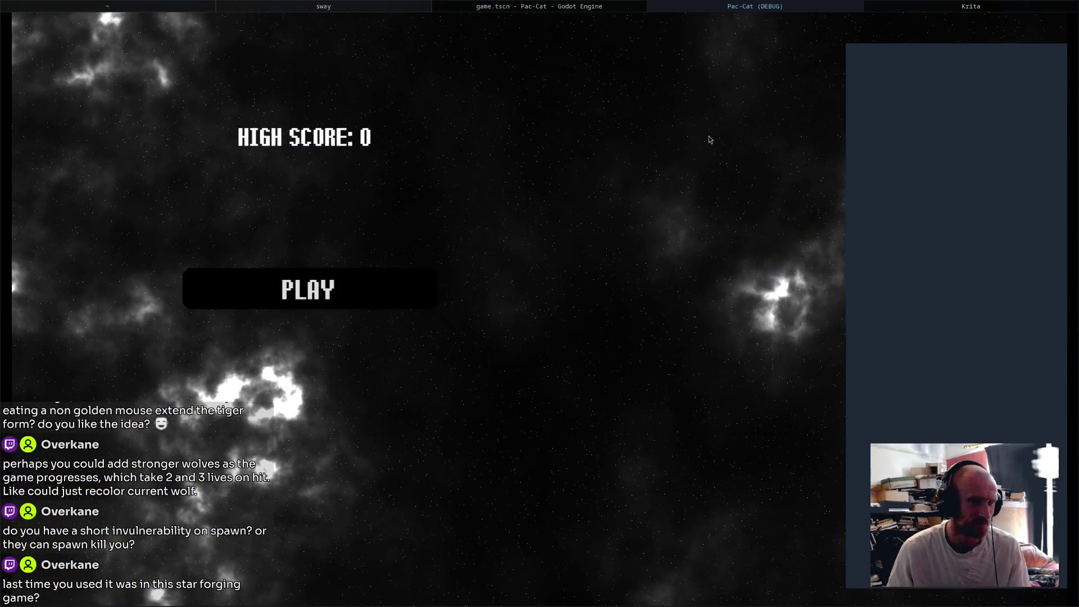
pyautogui.press('F8')
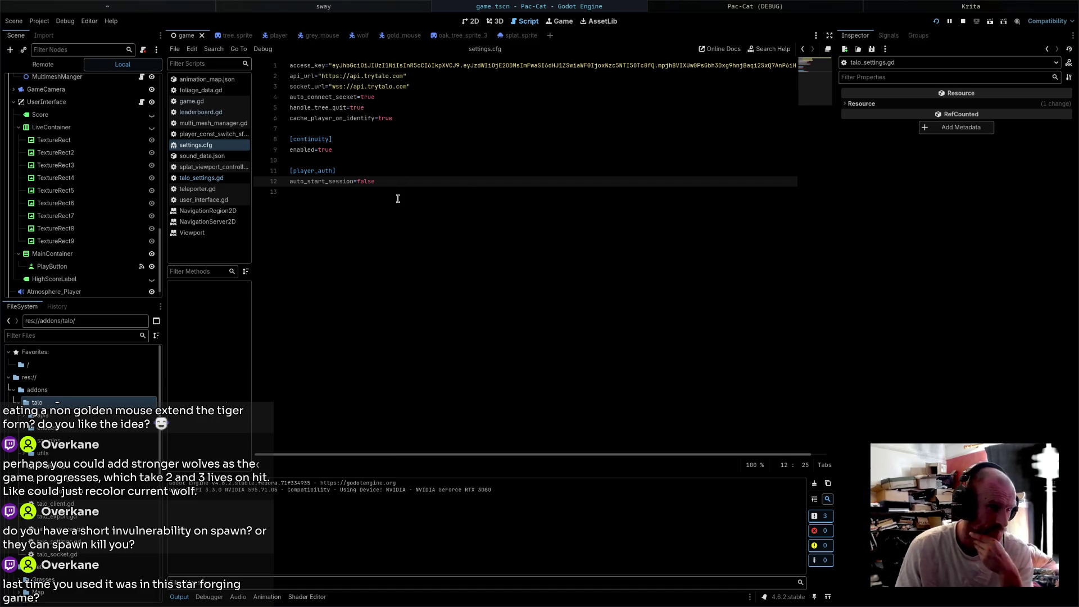
# - Insert a new line 7 after line 6 in settings.cfg and run the game again
pyautogui.click(409, 116)
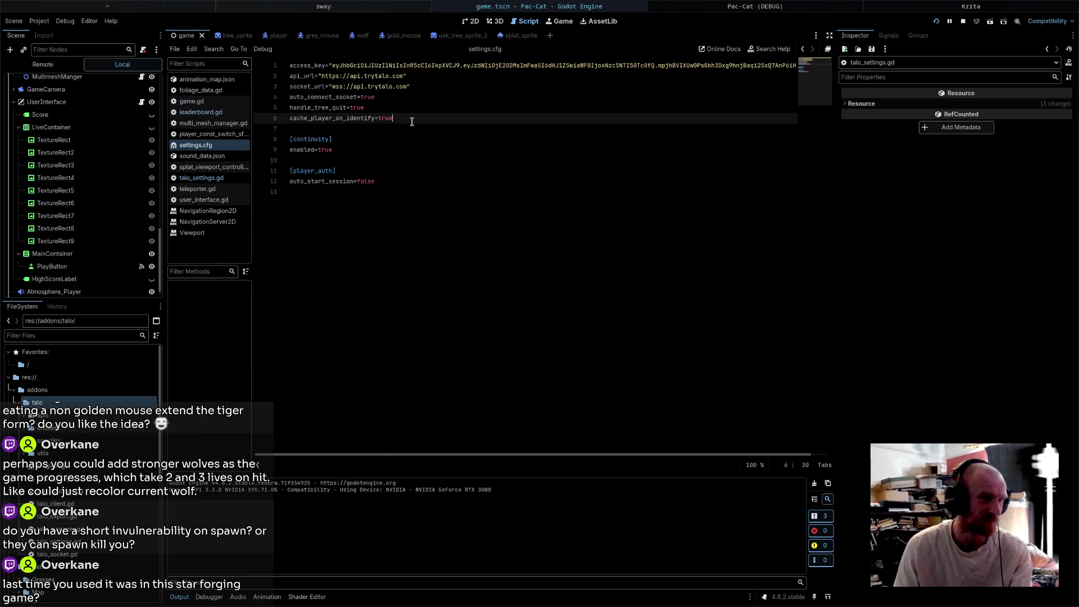
pyautogui.press('Return')
pyautogui.write('debug=true')
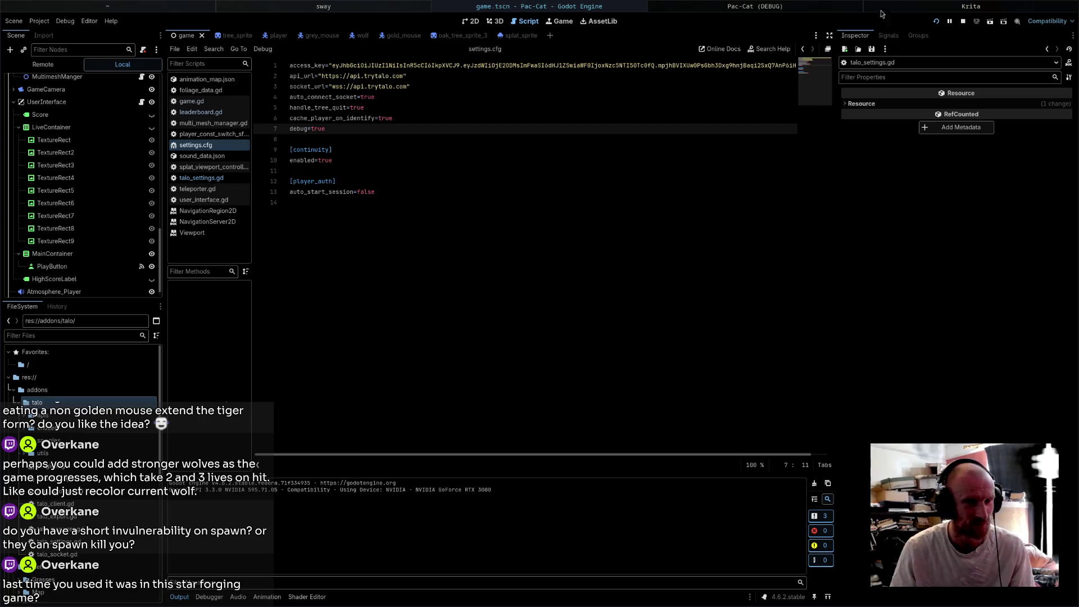
pyautogui.click(936, 23)
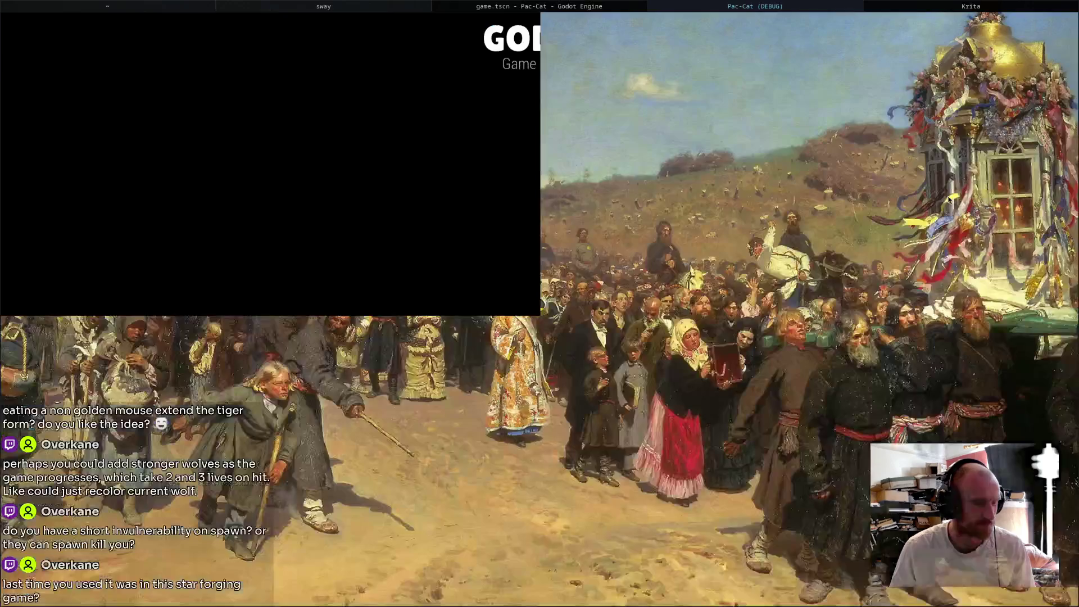
# - Stop the running game and delete the debug=true line, leaving line 7 blank
pyautogui.click(578, 6)
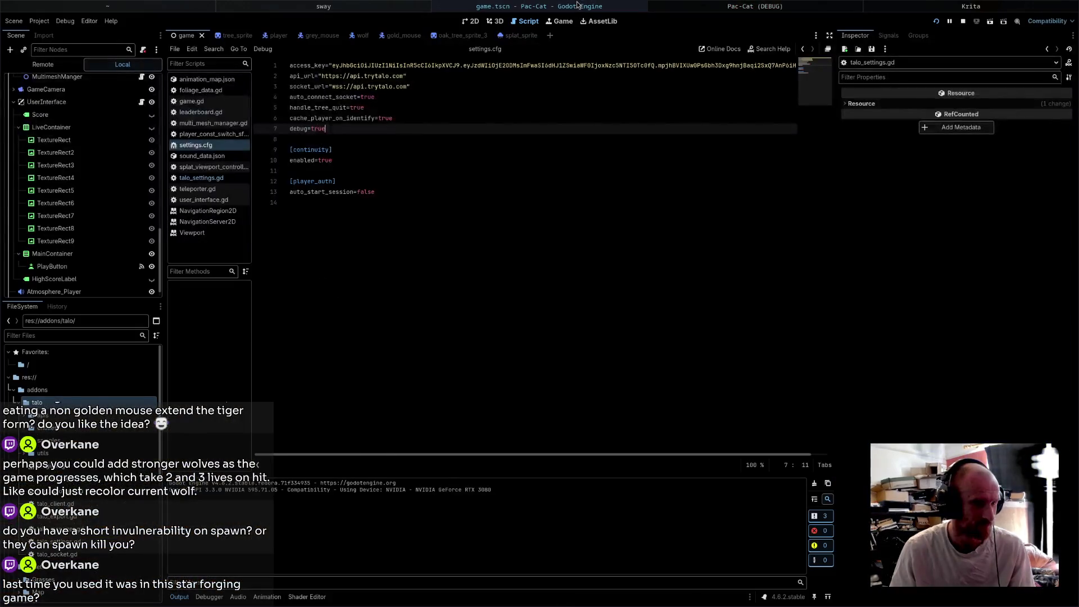
pyautogui.click(676, 4)
pyautogui.press('super+shift+q')
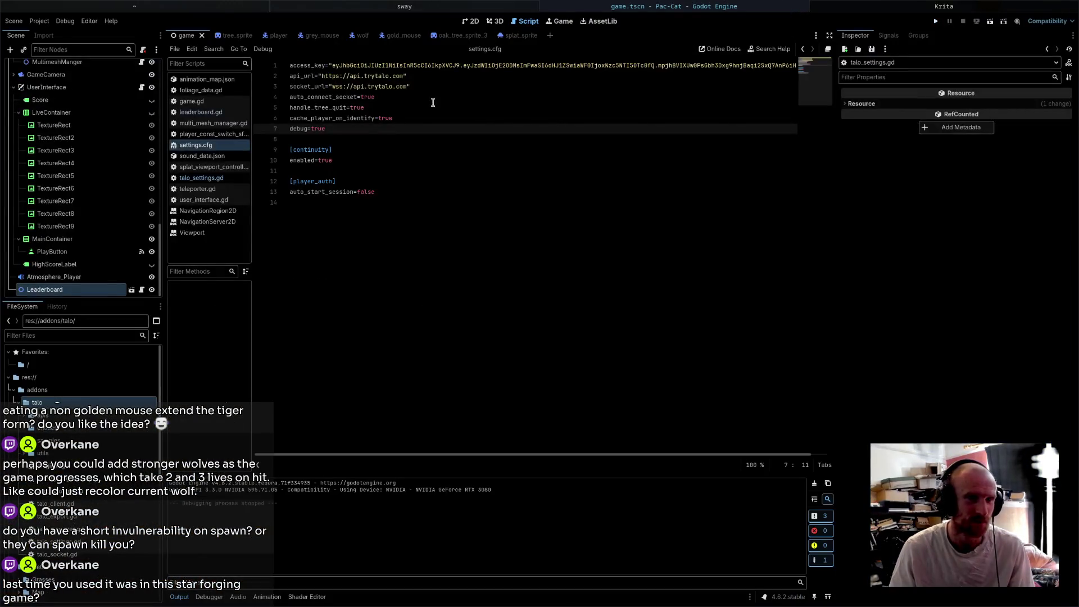
pyautogui.hotkey('shift', 'Home')
pyautogui.press('BackSpace')
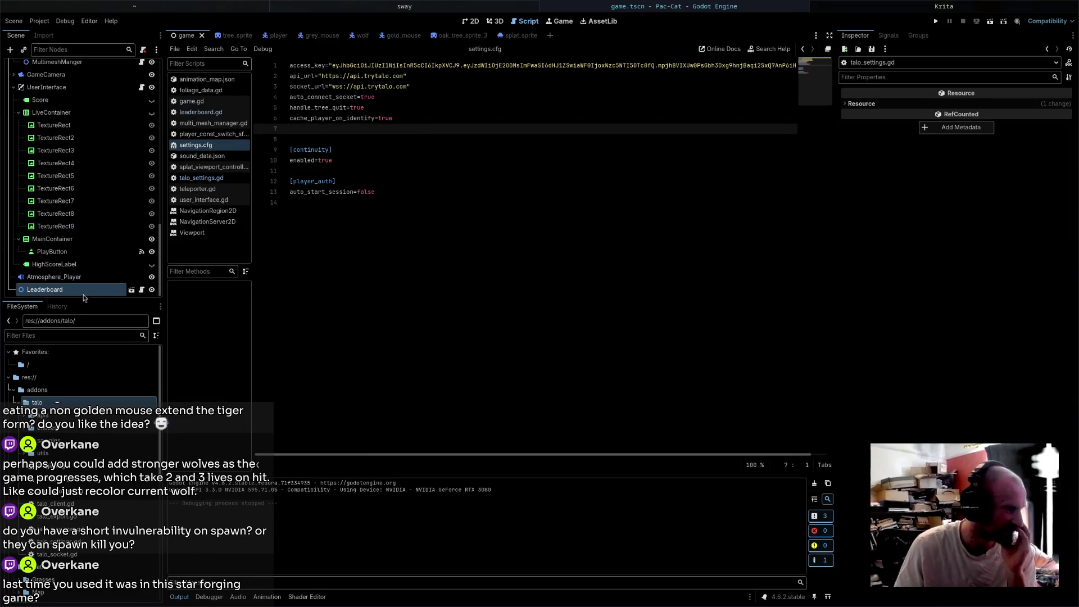
# - In the 2D view, delete the Leaderboard node from game.tscn and open UserInterface's node options
pyautogui.click(473, 21)
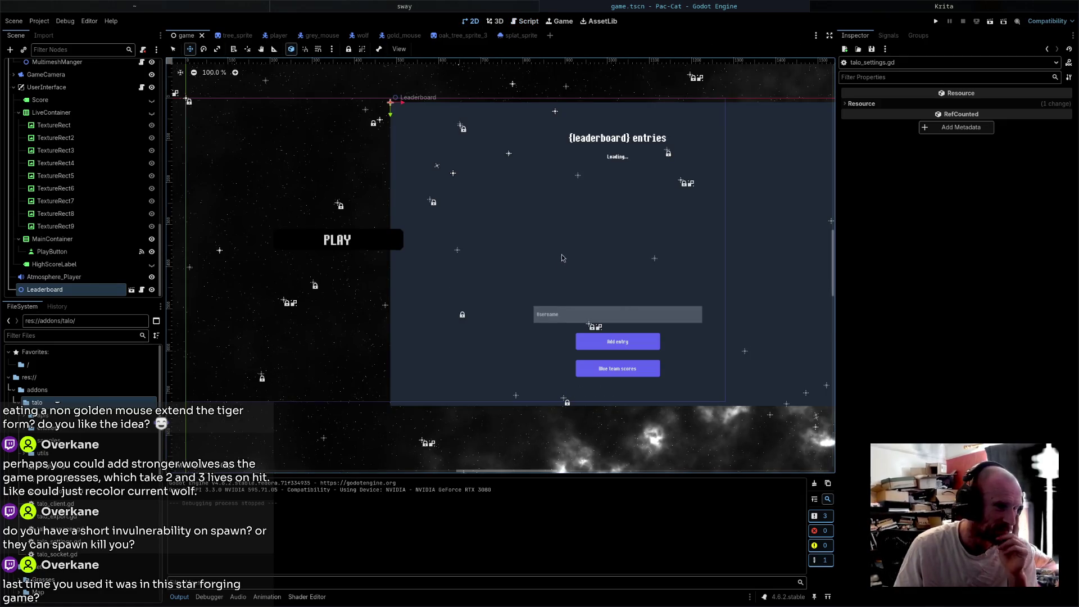
pyautogui.rightClick(51, 289)
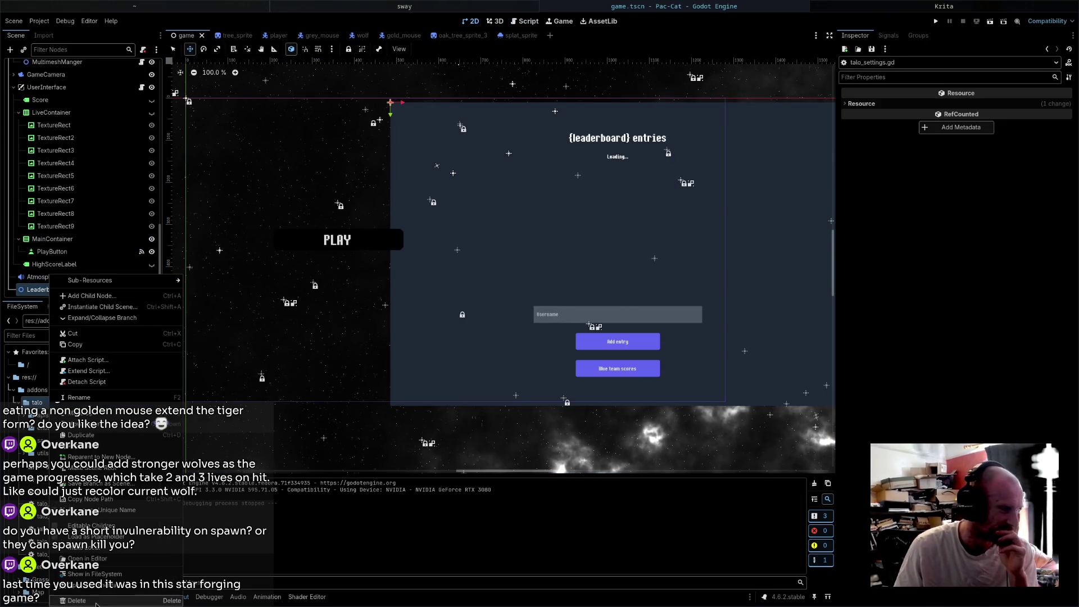
pyautogui.click(77, 600)
pyautogui.click(565, 308)
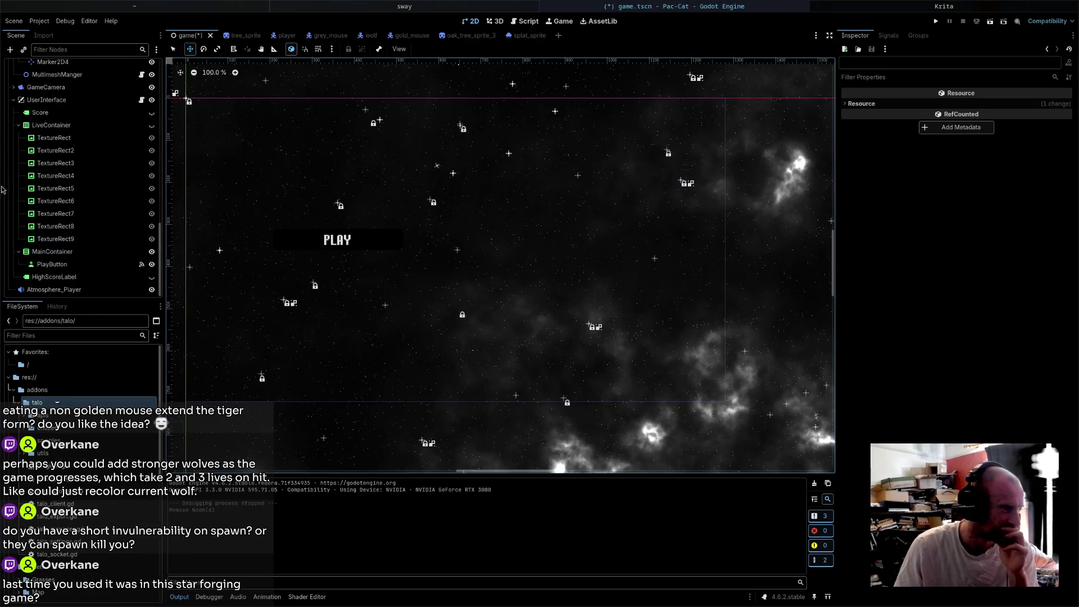
pyautogui.click(68, 100)
pyautogui.rightClick(77, 100)
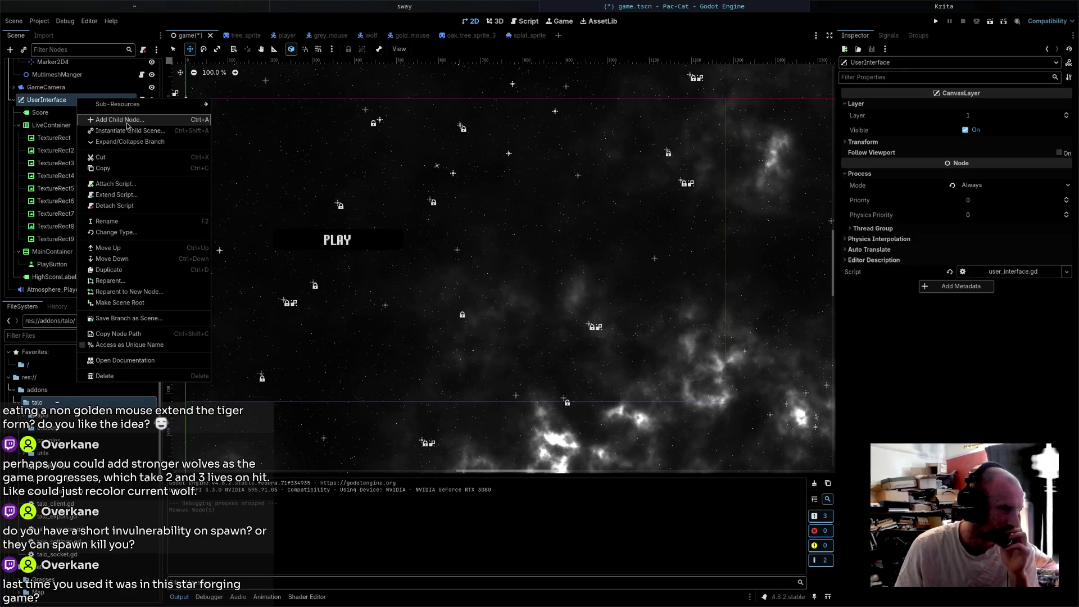
# - Hide the MainContainer that holds the PLAY button under UserInterface
pyautogui.click(127, 121)
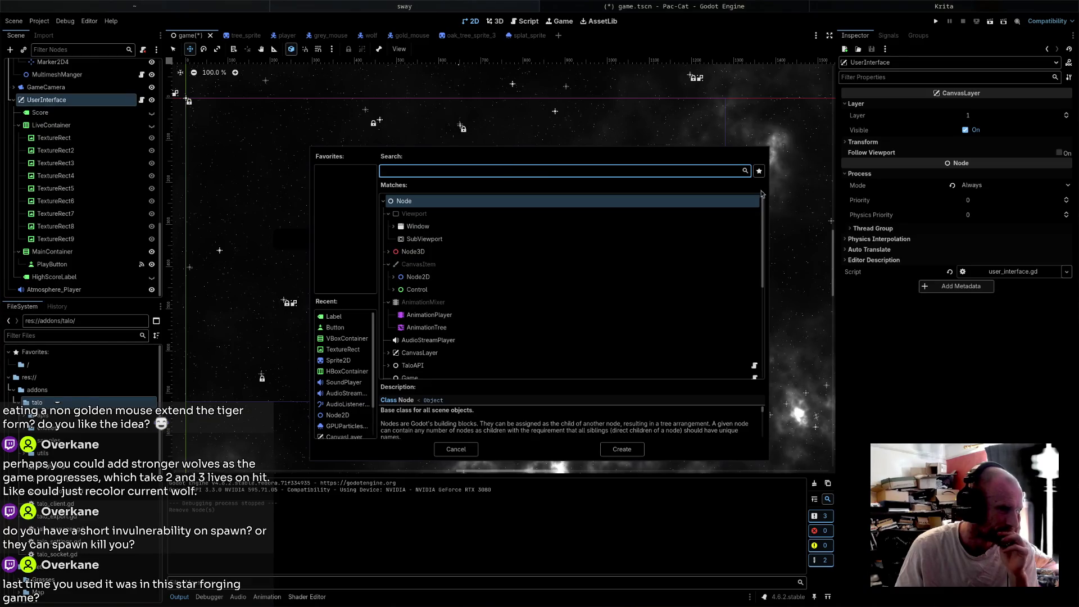
pyautogui.click(475, 449)
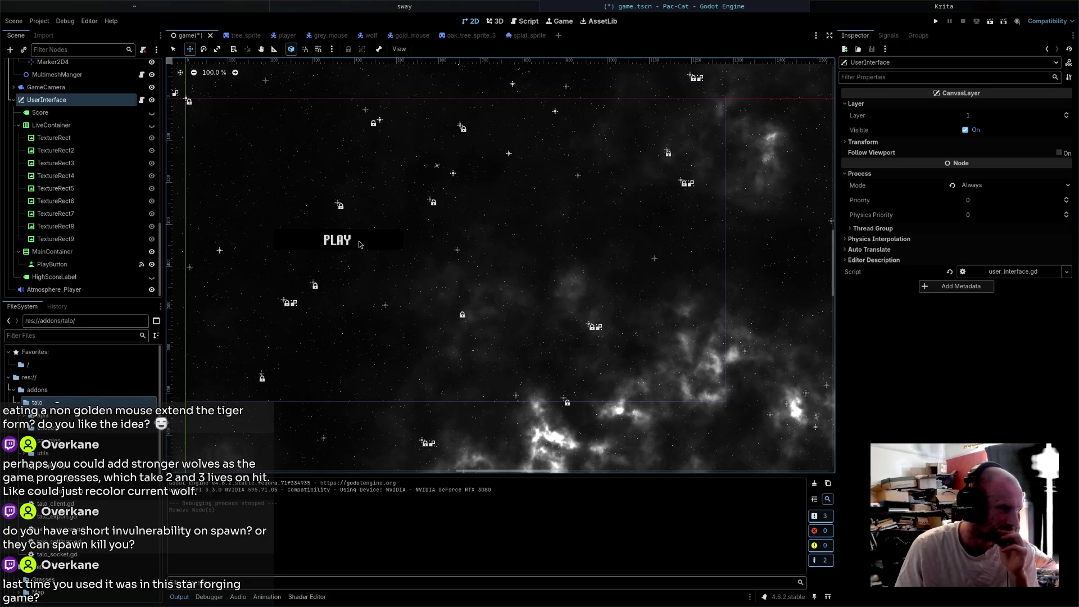
pyautogui.click(109, 268)
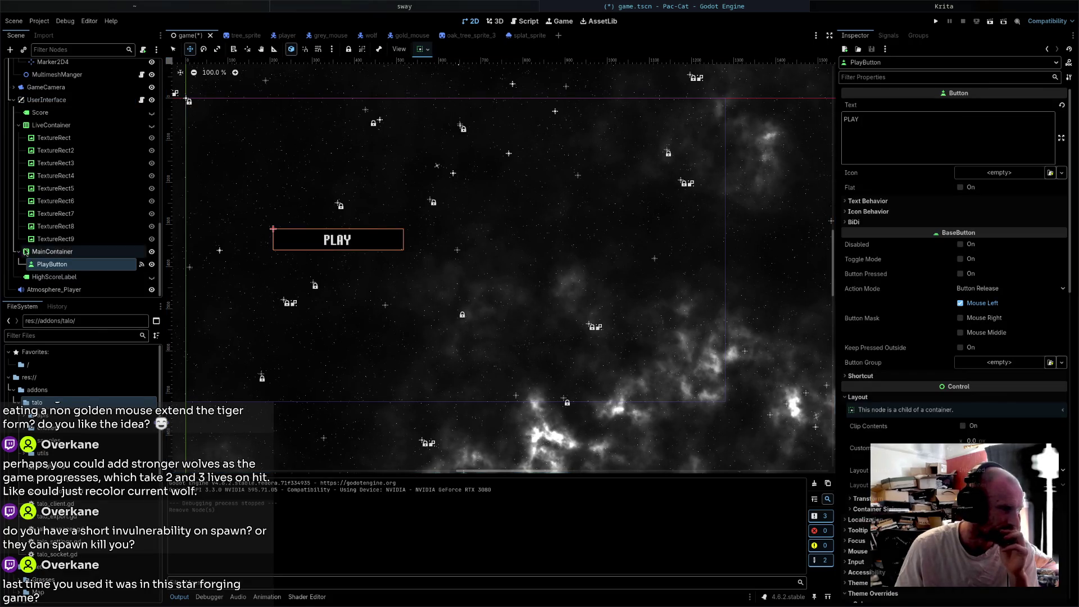
pyautogui.click(152, 252)
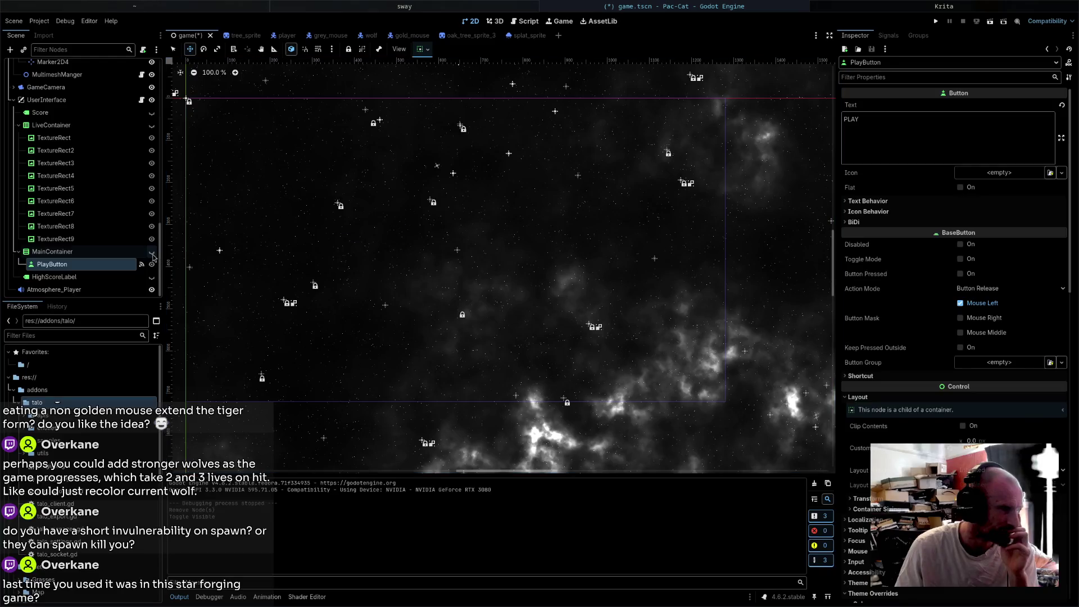
pyautogui.rightClick(79, 101)
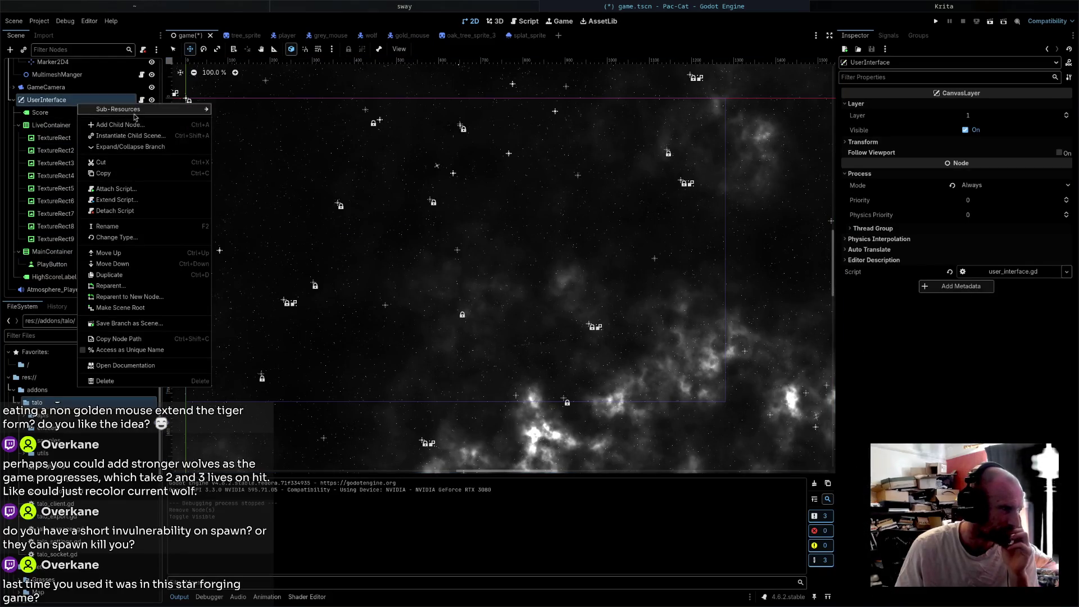
pyautogui.click(101, 125)
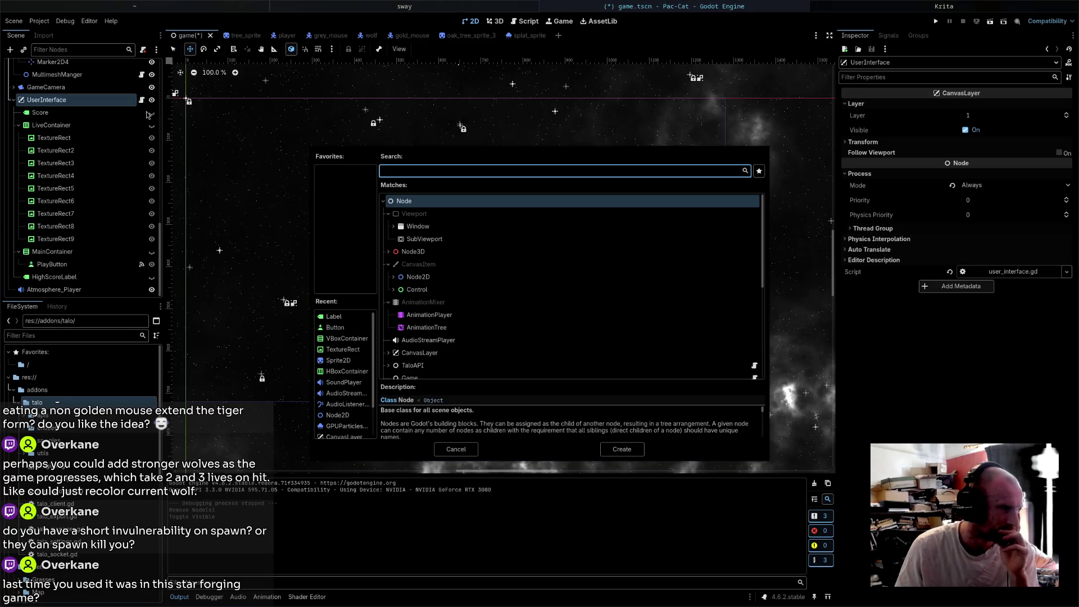
pyautogui.click(456, 449)
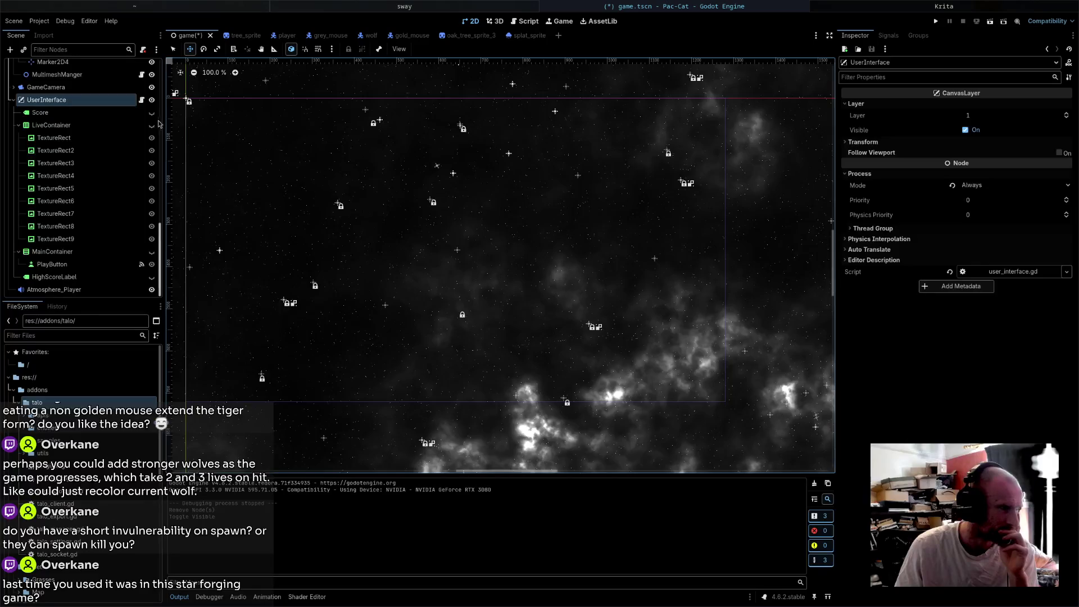
# - Make the HIGH SCORE: 9999999 label visible, move it toward the screen centre, and save the scene
pyautogui.click(151, 112)
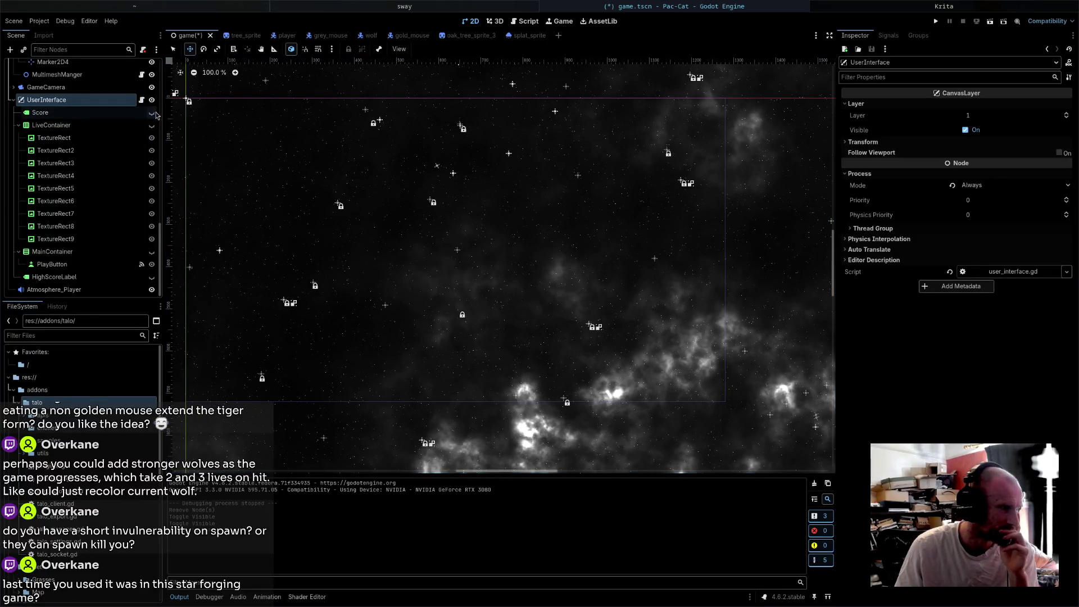
pyautogui.click(152, 113)
pyautogui.click(151, 278)
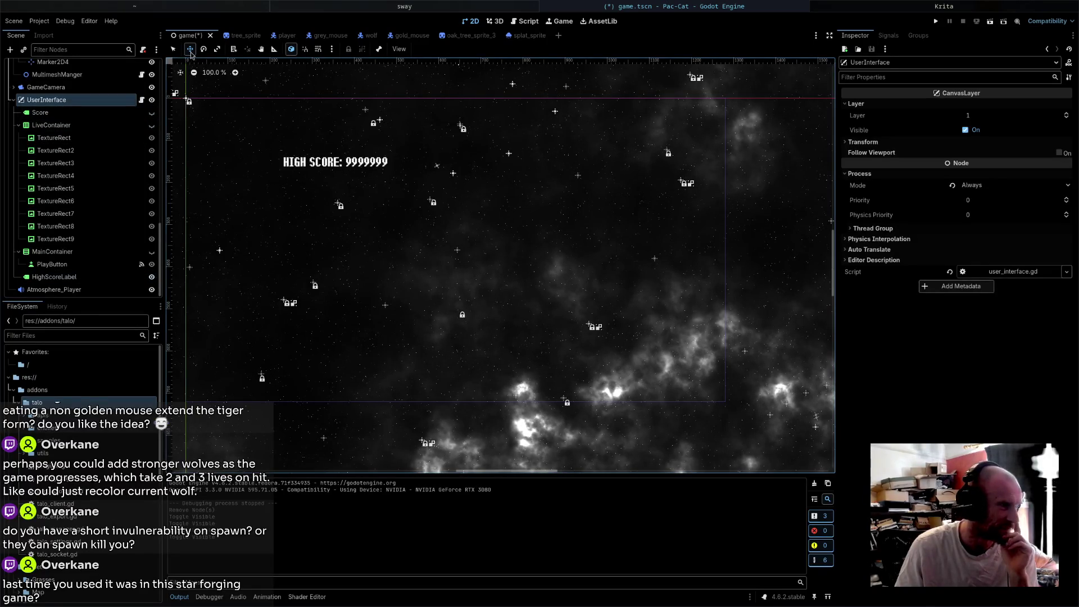
pyautogui.click(349, 165)
pyautogui.moveTo(350, 165)
pyautogui.mouseDown()
pyautogui.moveTo(484, 228)
pyautogui.moveTo(476, 213)
pyautogui.moveTo(472, 222)
pyautogui.mouseUp()
pyautogui.hotkey('ctrl', 's')
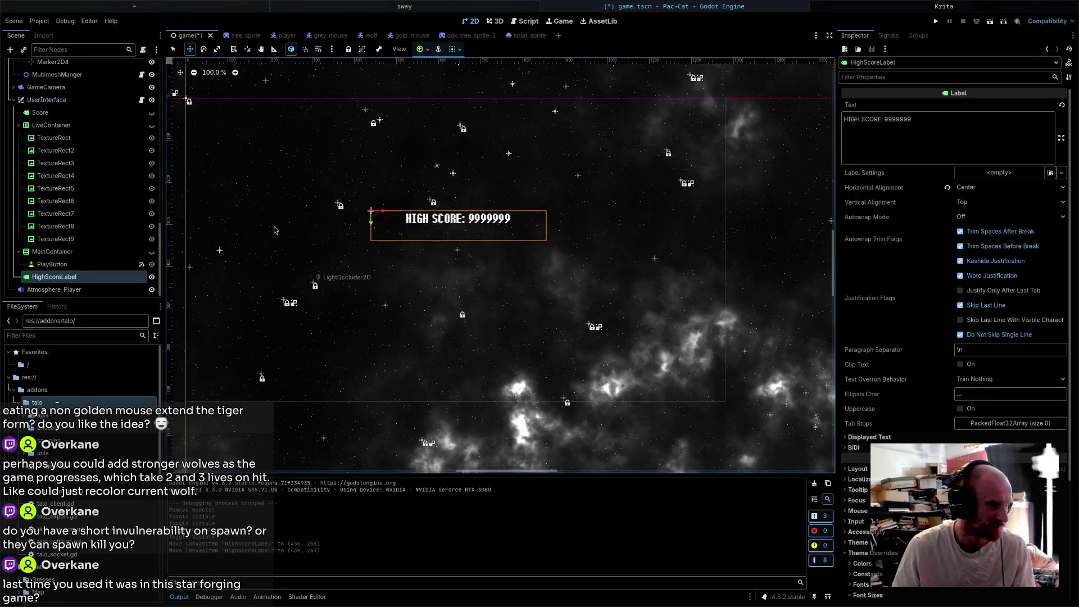
pyautogui.hotkey('ctrl', 's')
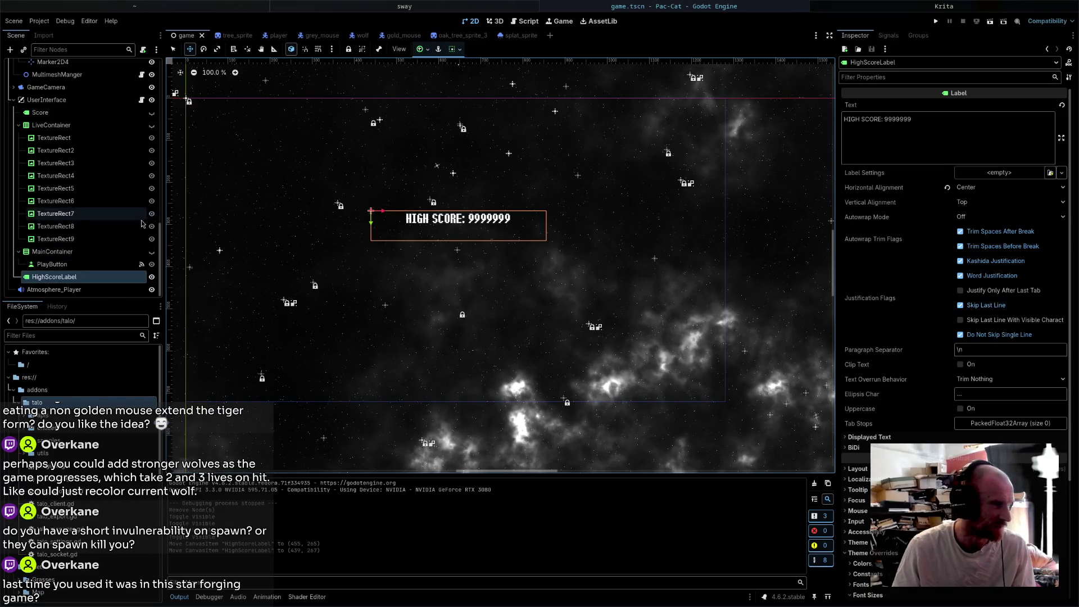
# - Add a LineEdit child to UserInterface, size it below the HIGH SCORE label, and save
pyautogui.click(103, 104)
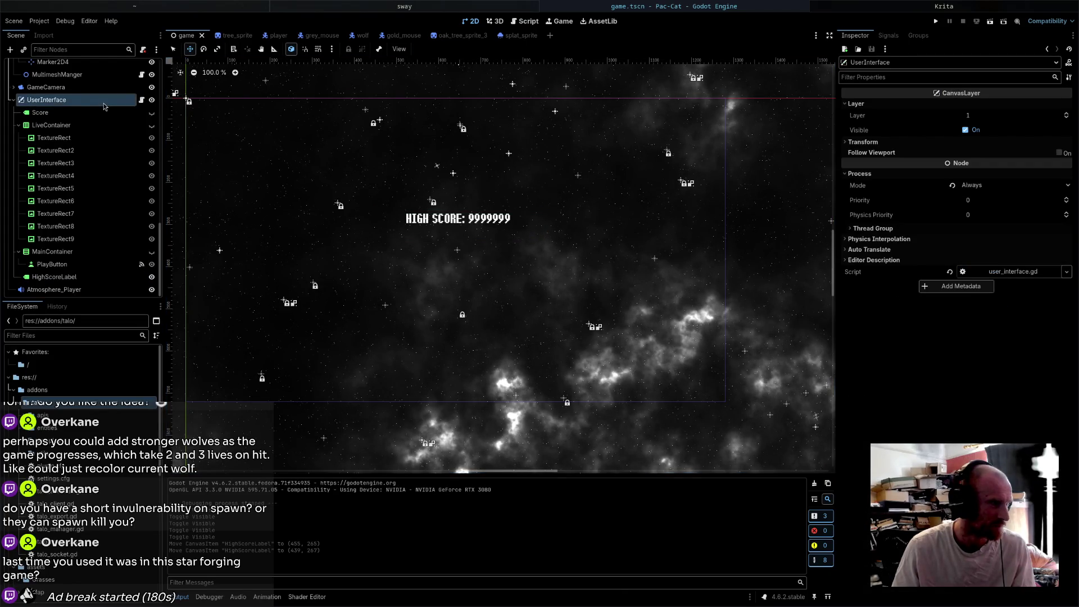
pyautogui.click(54, 276)
pyautogui.rightClick(63, 104)
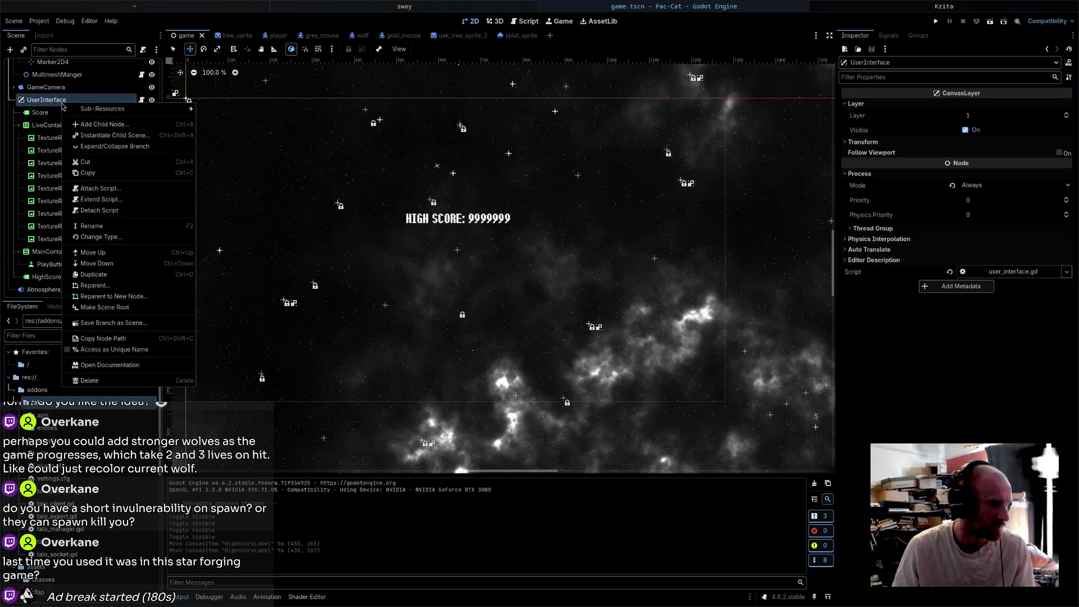
pyautogui.click(101, 125)
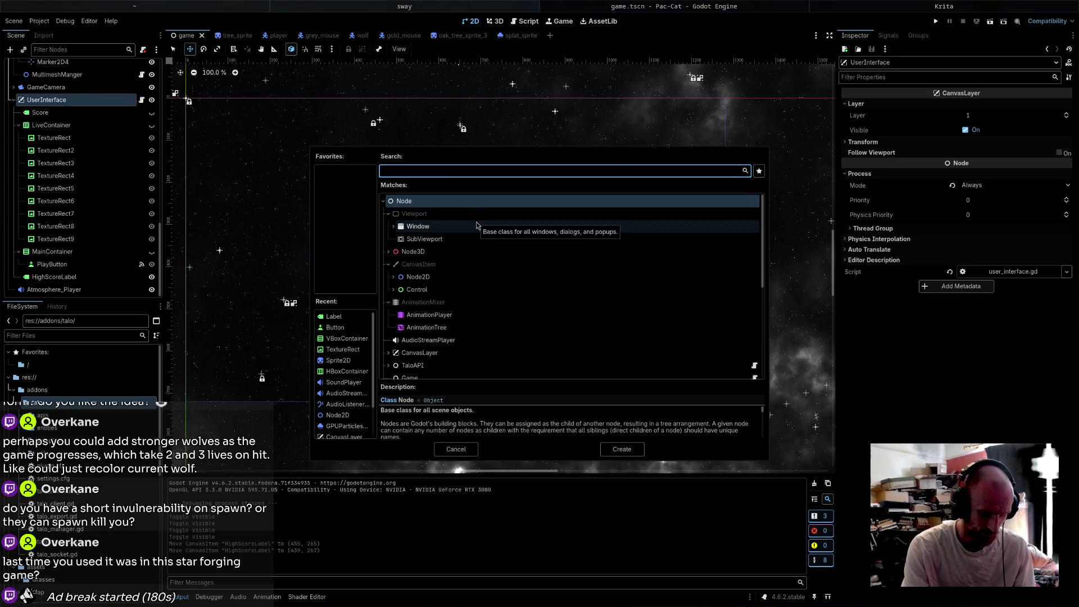
pyautogui.write('ln')
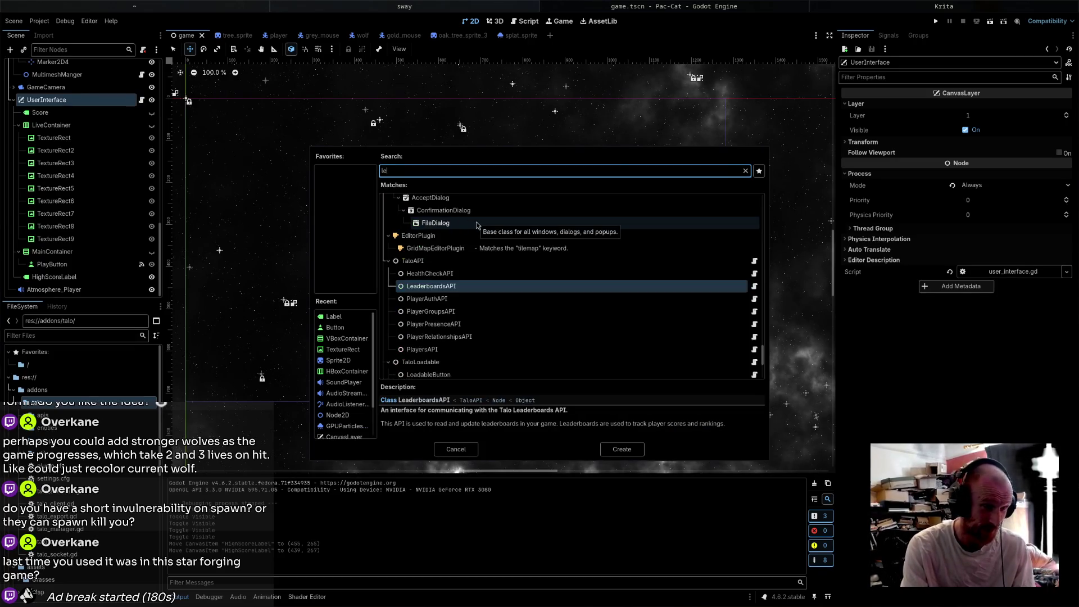
pyautogui.write('needi')
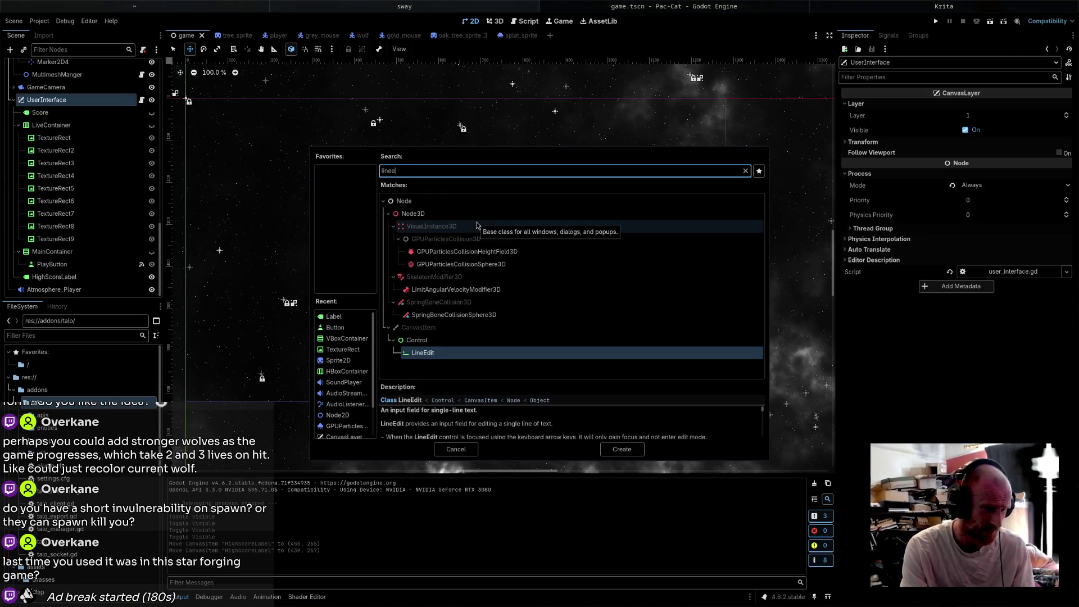
pyautogui.press('Return')
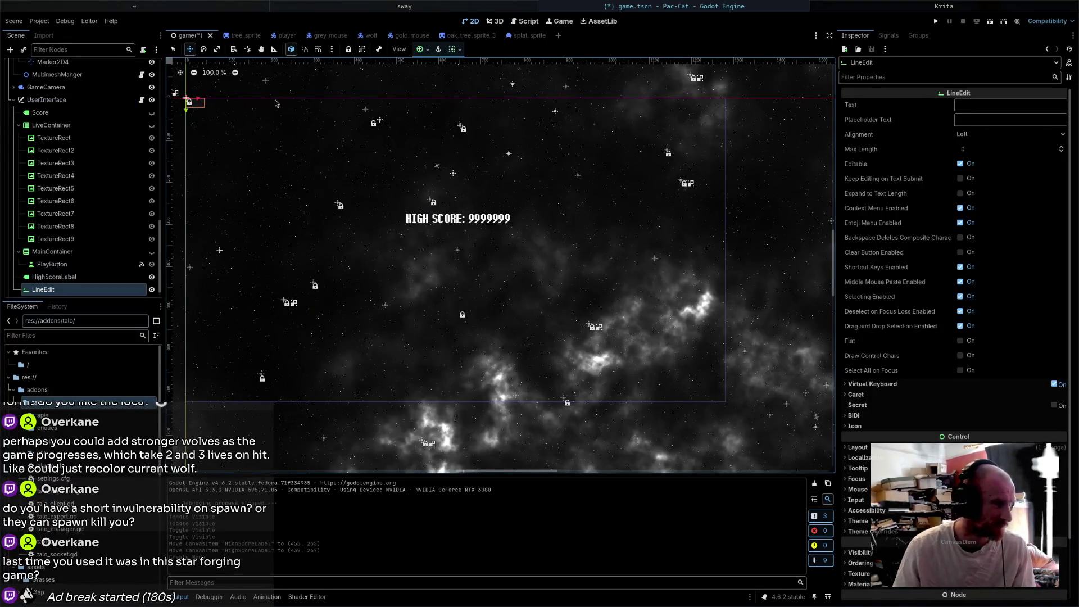
pyautogui.click(173, 49)
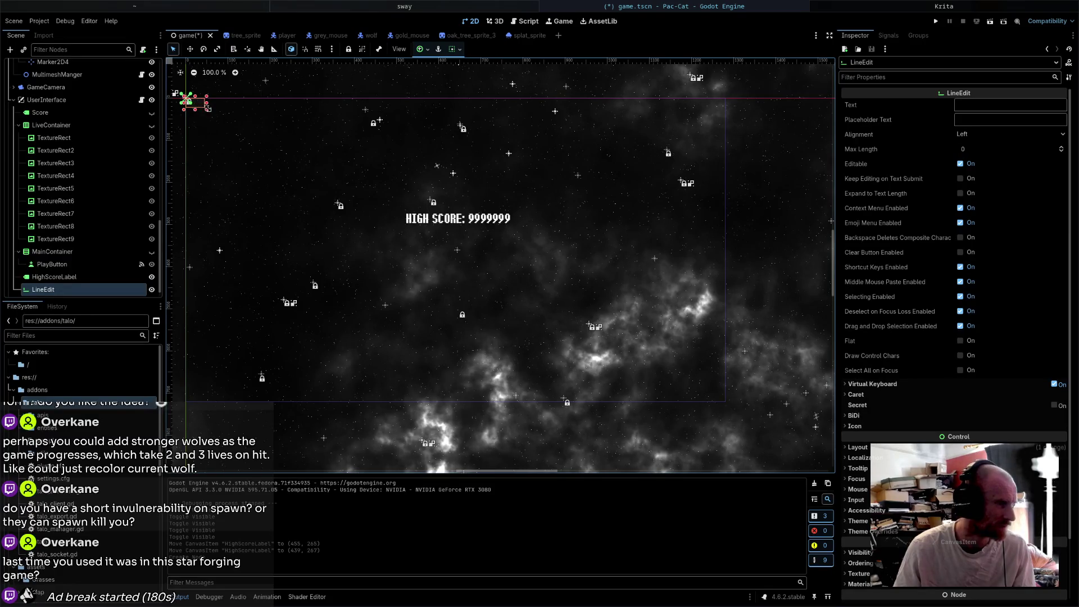
pyautogui.moveTo(206, 107)
pyautogui.mouseDown()
pyautogui.moveTo(280, 134)
pyautogui.moveTo(462, 260)
pyautogui.moveTo(445, 245)
pyautogui.mouseUp()
pyautogui.click(190, 49)
pyautogui.hotkey('ctrl', 's')
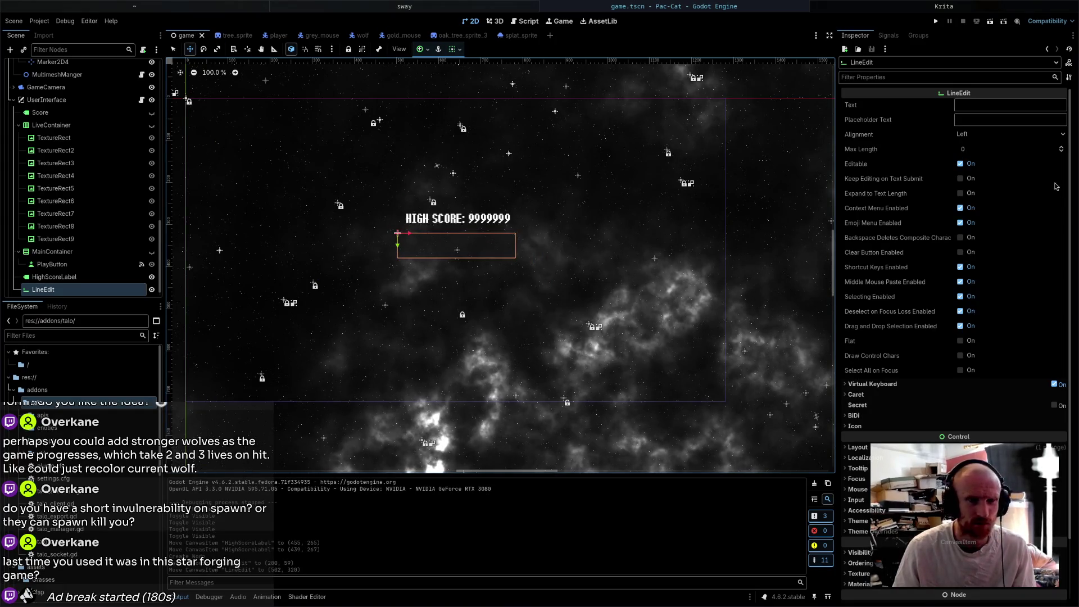
# - Set the LineEdit's Max Length to 12
pyautogui.click(993, 151)
pyautogui.write('12')
pyautogui.press('Return')
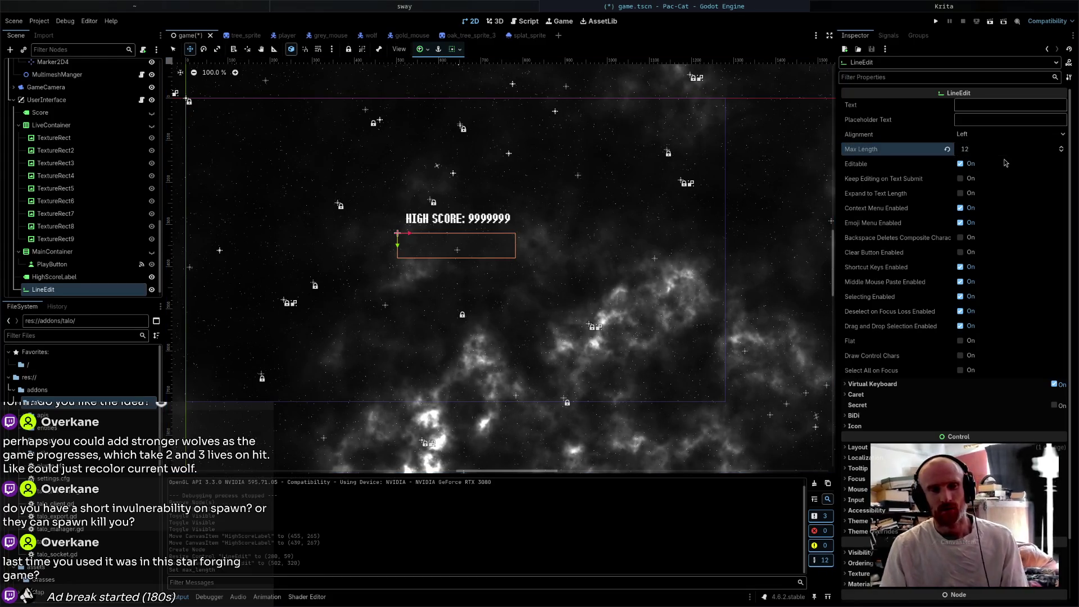
pyautogui.scroll(-3, 1001, 306)
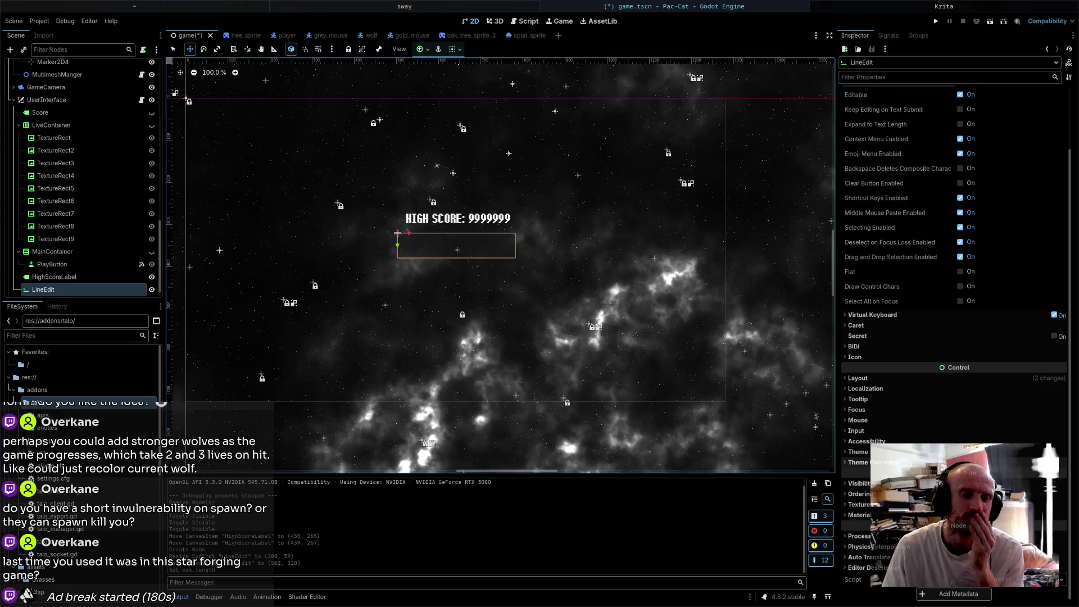
# - Give the LineEdit a new StyleBoxFlat Normal style override with a darker background, then save
pyautogui.click(877, 462)
pyautogui.scroll(-3, 992, 442)
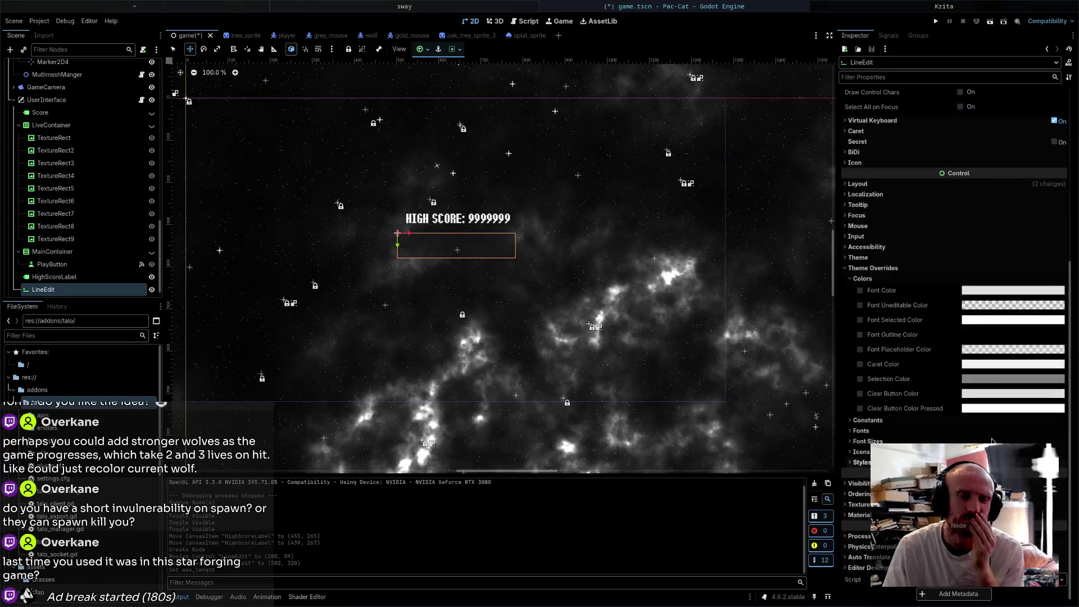
pyautogui.moveTo(1007, 294)
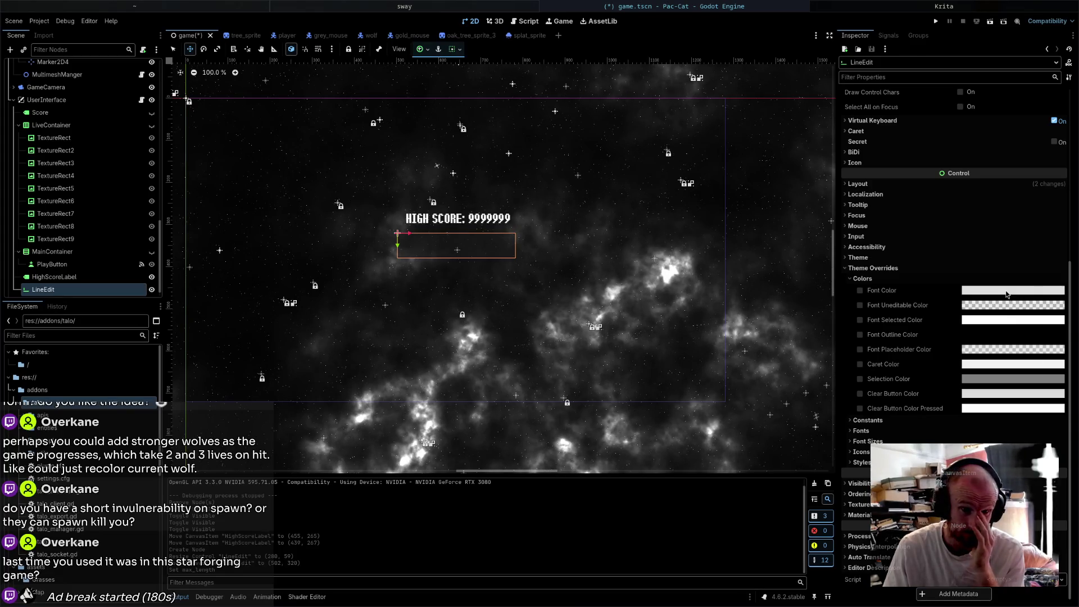
pyautogui.click(1007, 291)
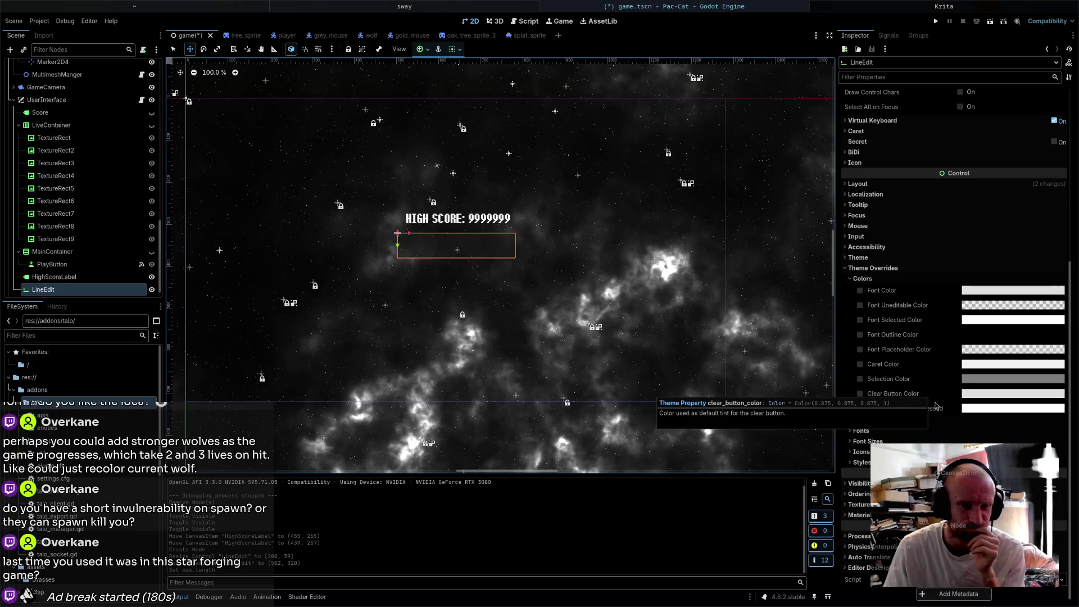
pyautogui.click(967, 462)
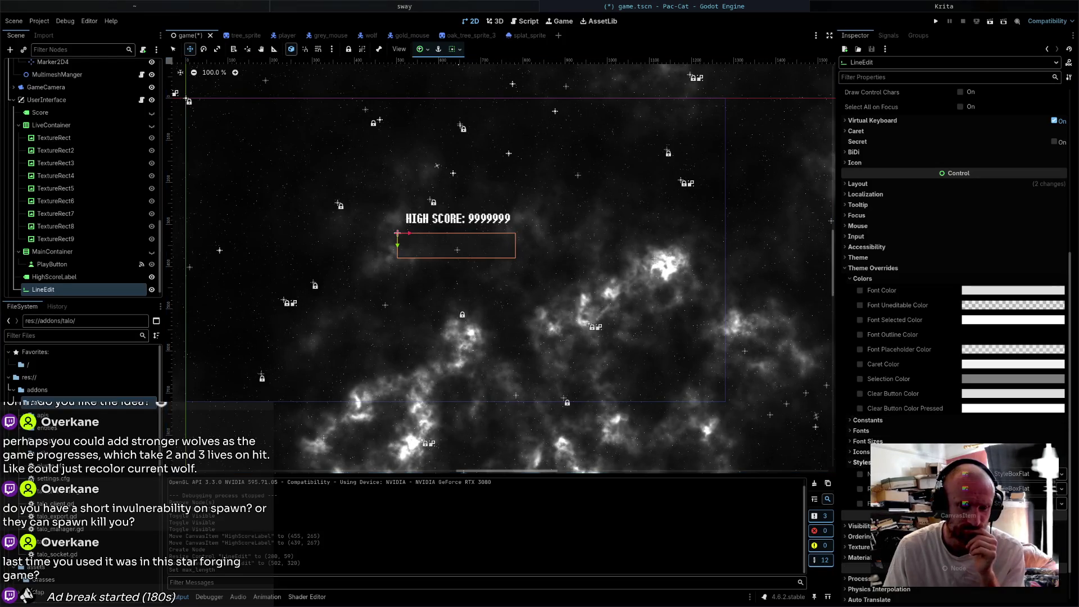
pyautogui.click(1025, 478)
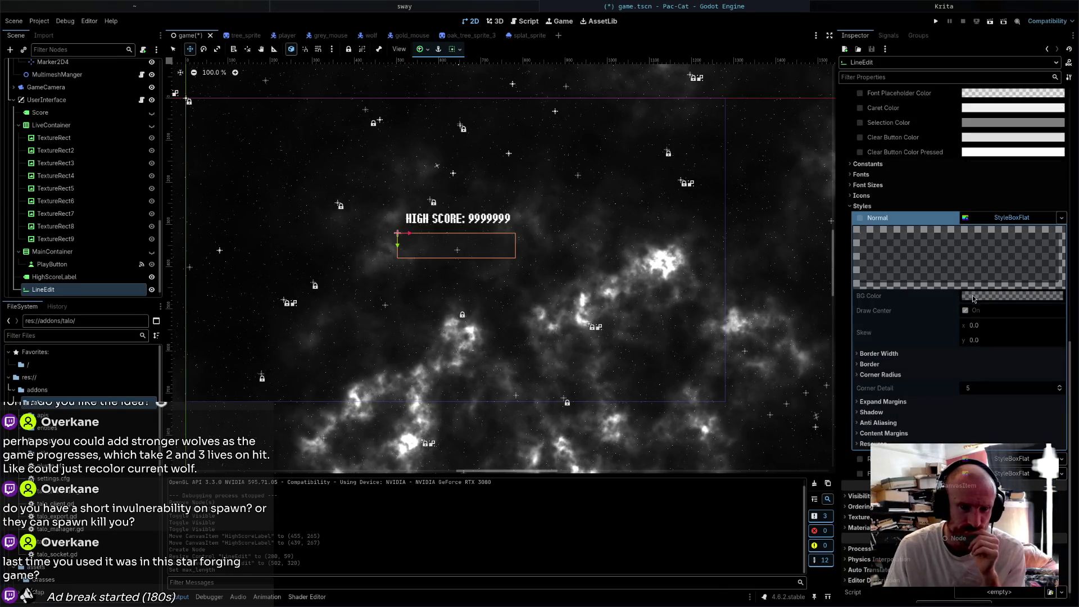
pyautogui.rightClick(1010, 219)
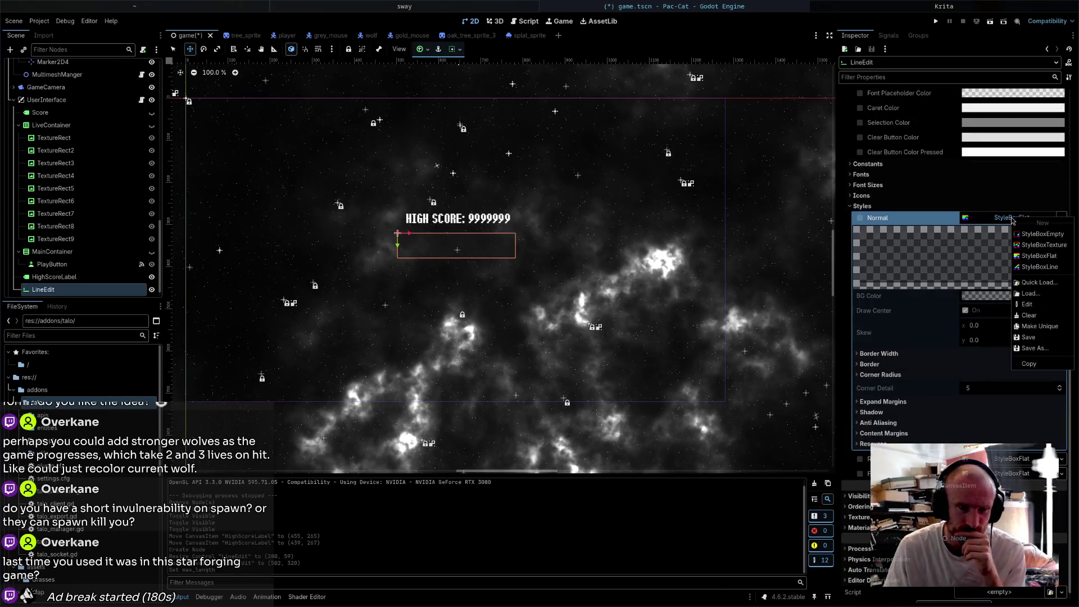
pyautogui.click(1039, 325)
pyautogui.click(1025, 301)
pyautogui.click(607, 278)
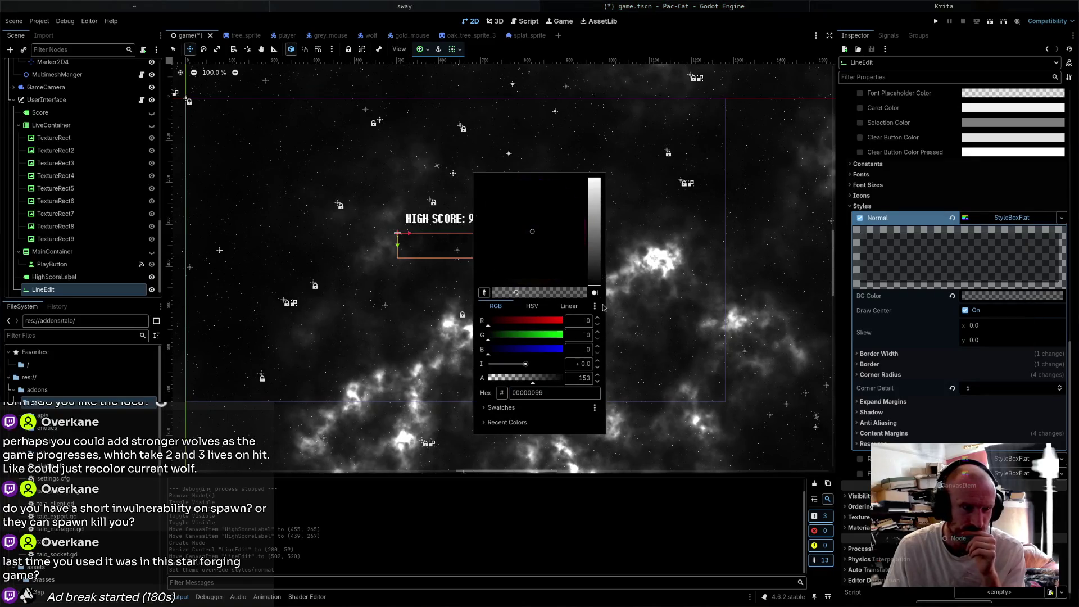
pyautogui.click(676, 309)
pyautogui.scroll(5, 459, 244)
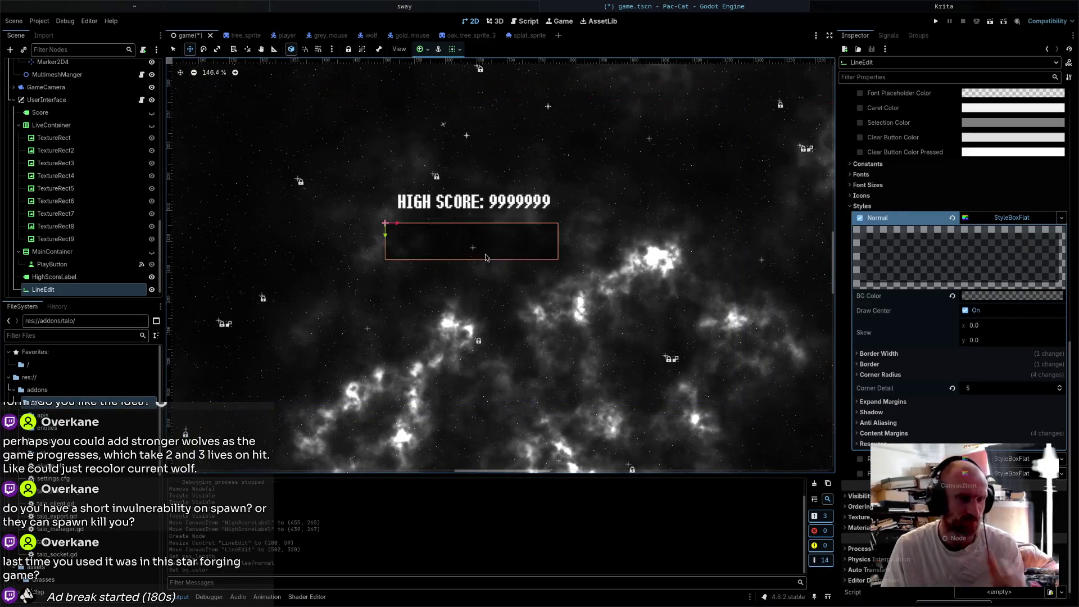
pyautogui.hotkey('ctrl', 's')
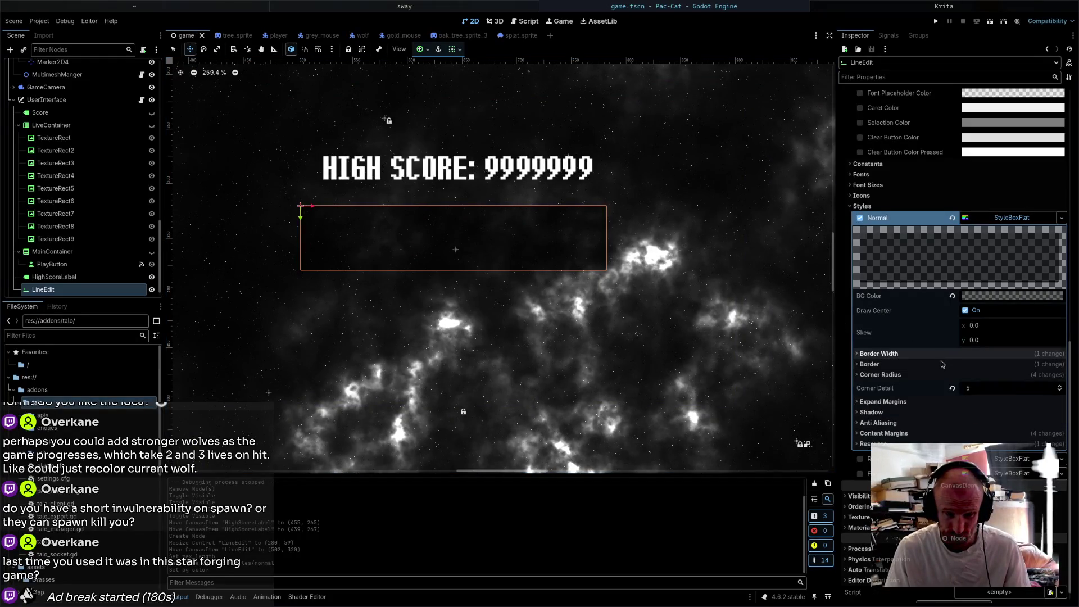
# - Give the Normal style a near-white border and set its Corner Detail to 1
pyautogui.click(941, 365)
pyautogui.click(998, 377)
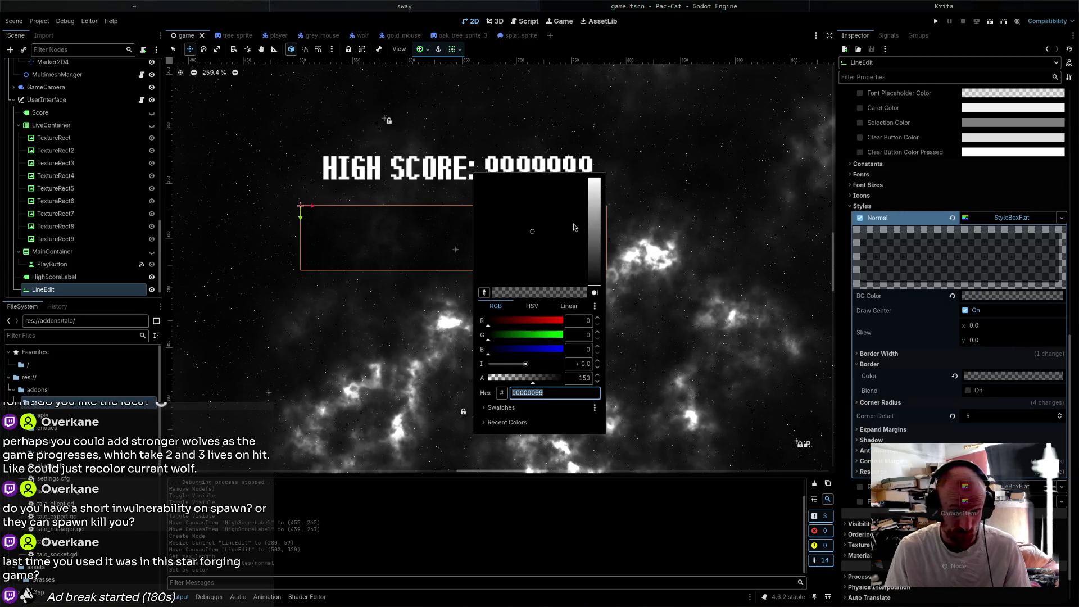
pyautogui.moveTo(594, 279); pyautogui.dragTo(605, 115)
pyautogui.click(653, 222)
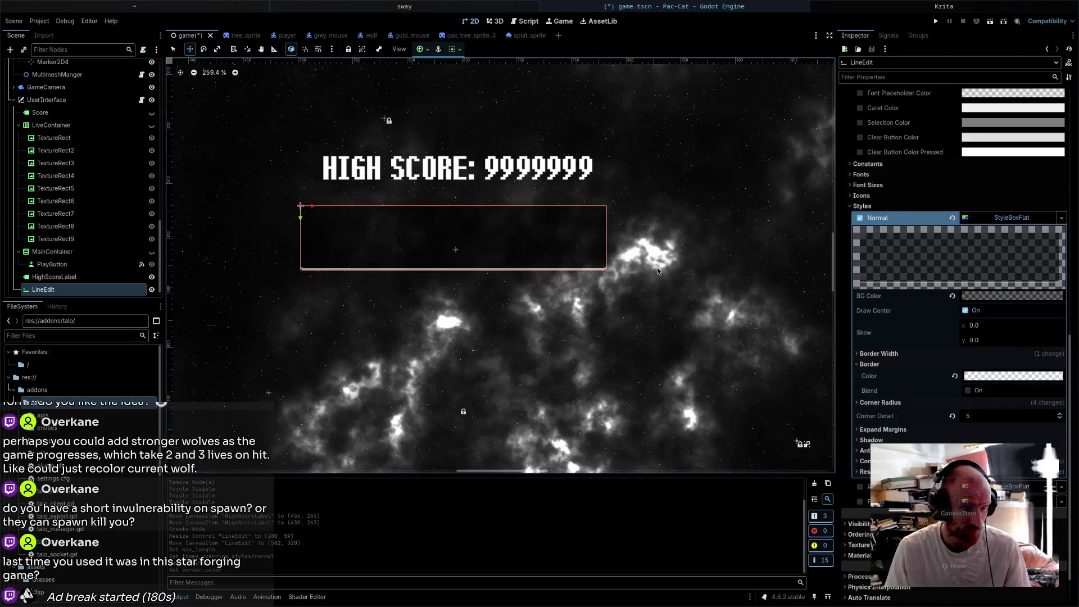
pyautogui.hotkey('ctrl', 's')
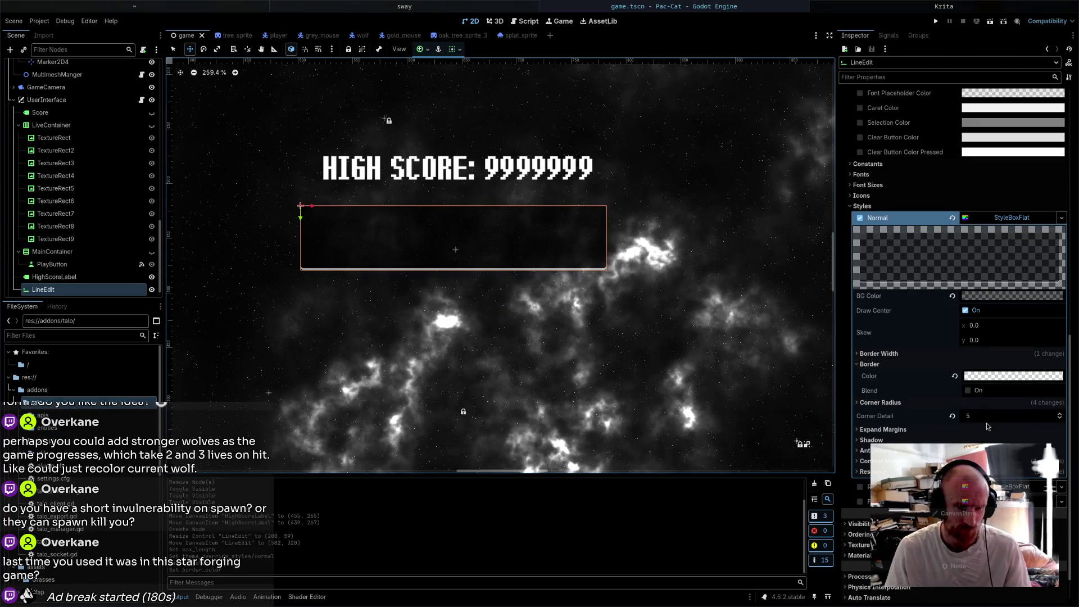
pyautogui.click(968, 417)
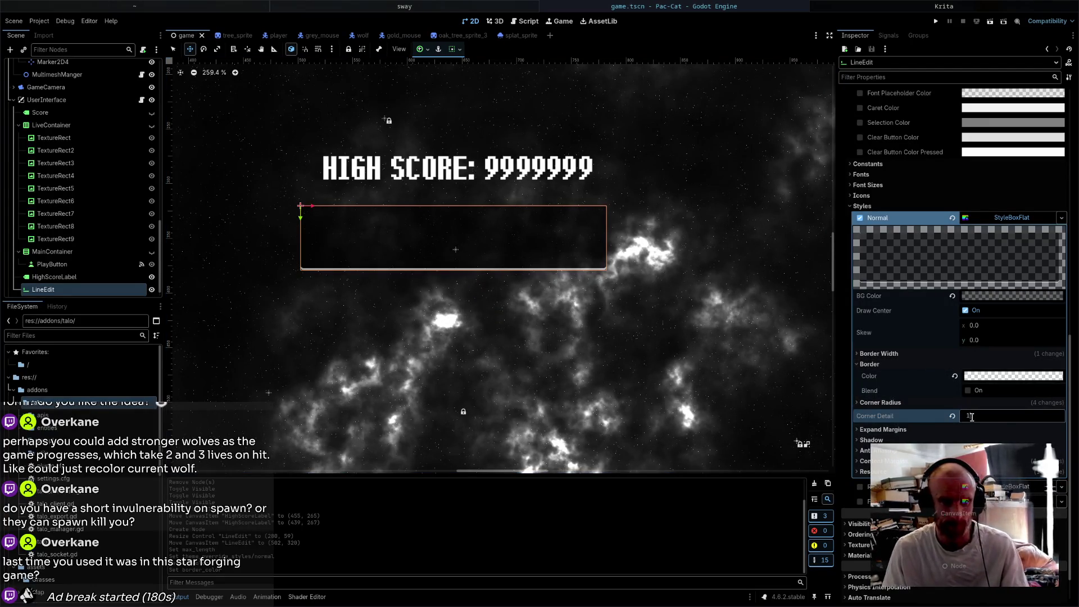
pyautogui.press('Return')
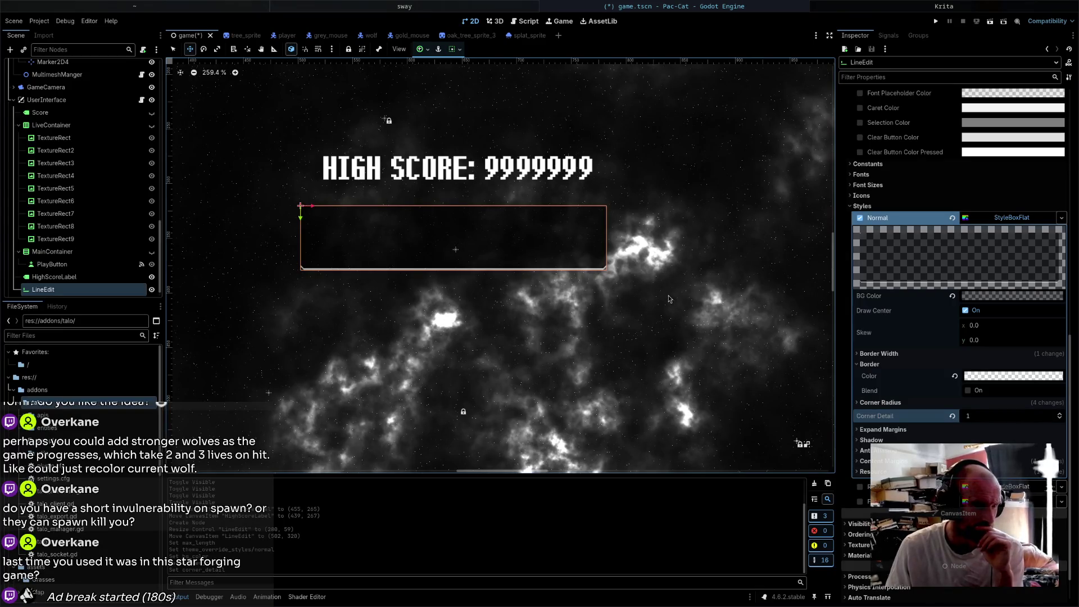
# - Try nudging the TextureRect4 life icon on the canvas, then reselect the LineEdit node
pyautogui.click(504, 265)
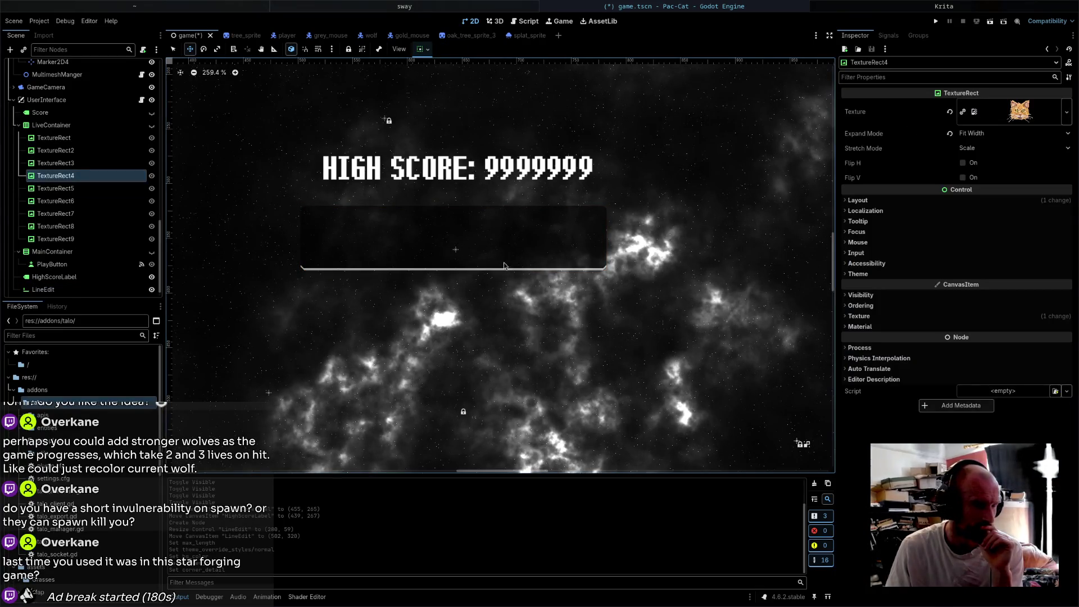
pyautogui.moveTo(504, 266); pyautogui.dragTo(505, 252)
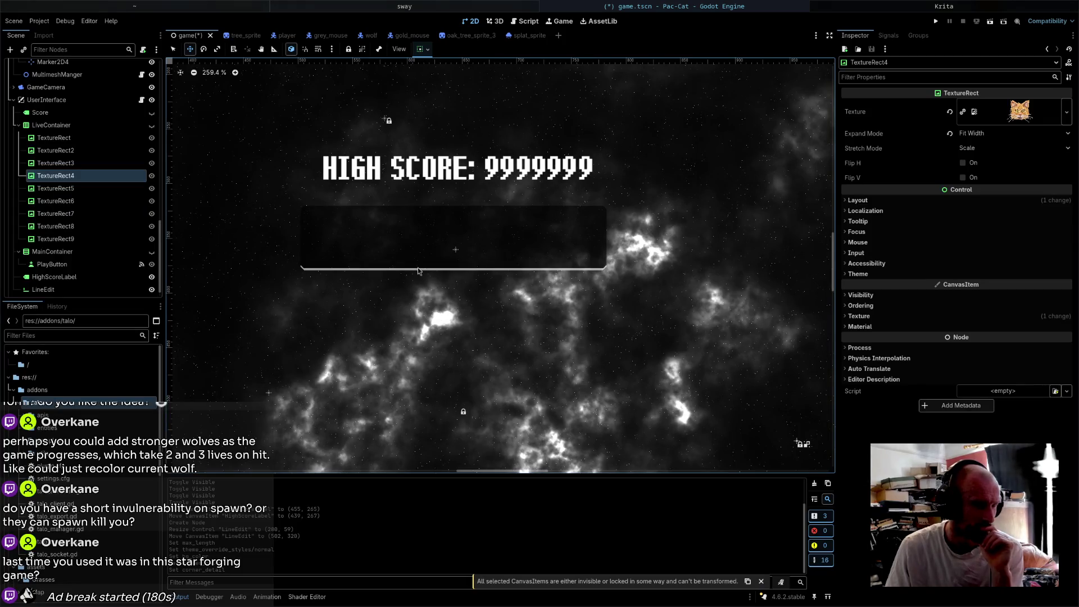
pyautogui.moveTo(418, 271); pyautogui.dragTo(419, 278)
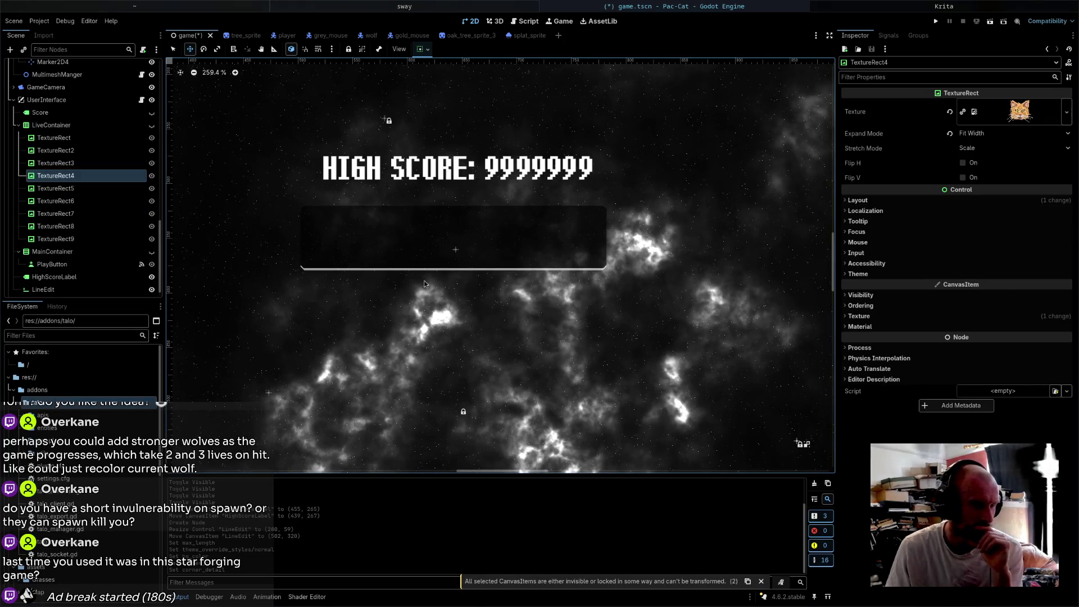
pyautogui.click(50, 289)
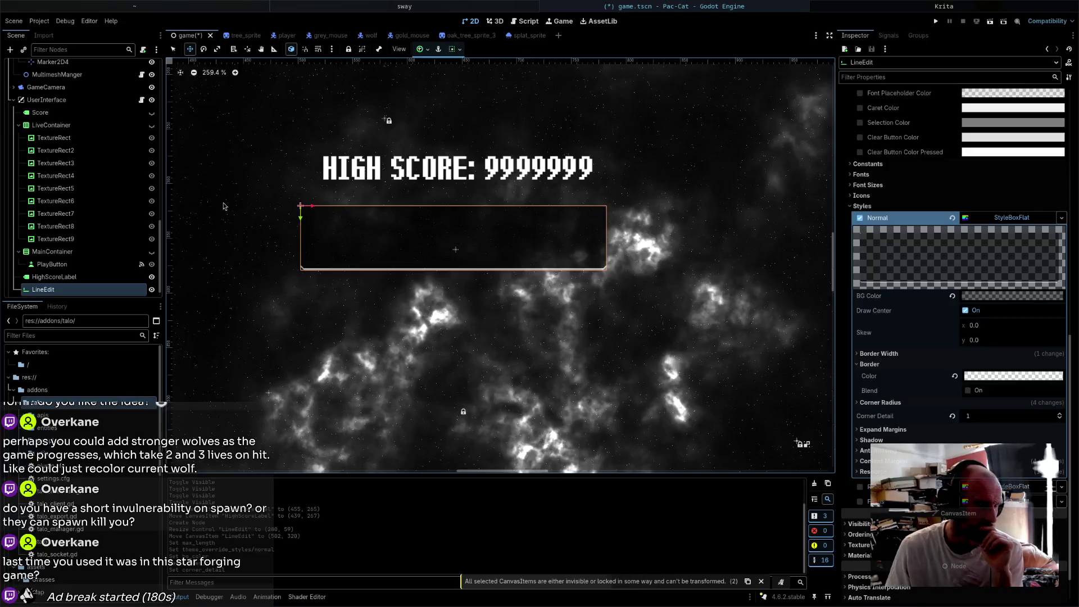
# - Rename the LineEdit node to HighScoreLineEdit and save the scene
pyautogui.click(53, 289)
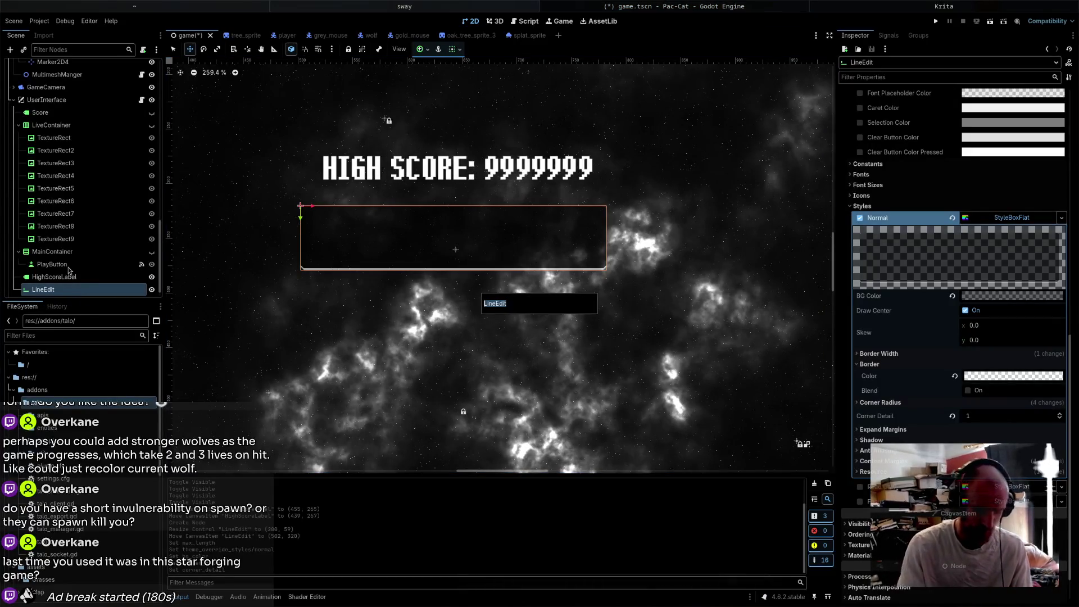
pyautogui.write('HighScoreSubmite')
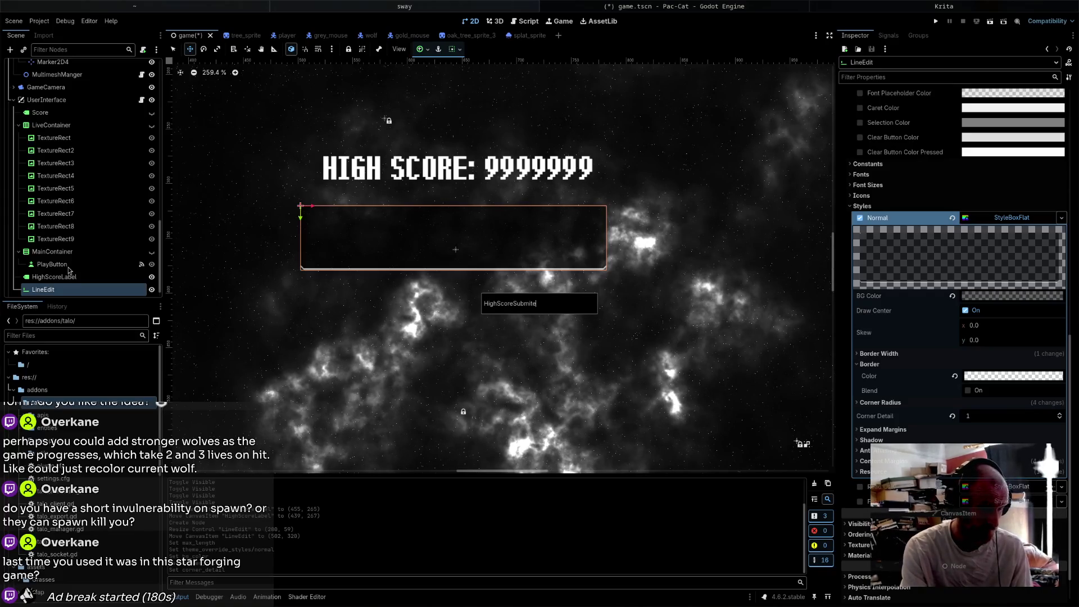
pyautogui.press('BackSpace')
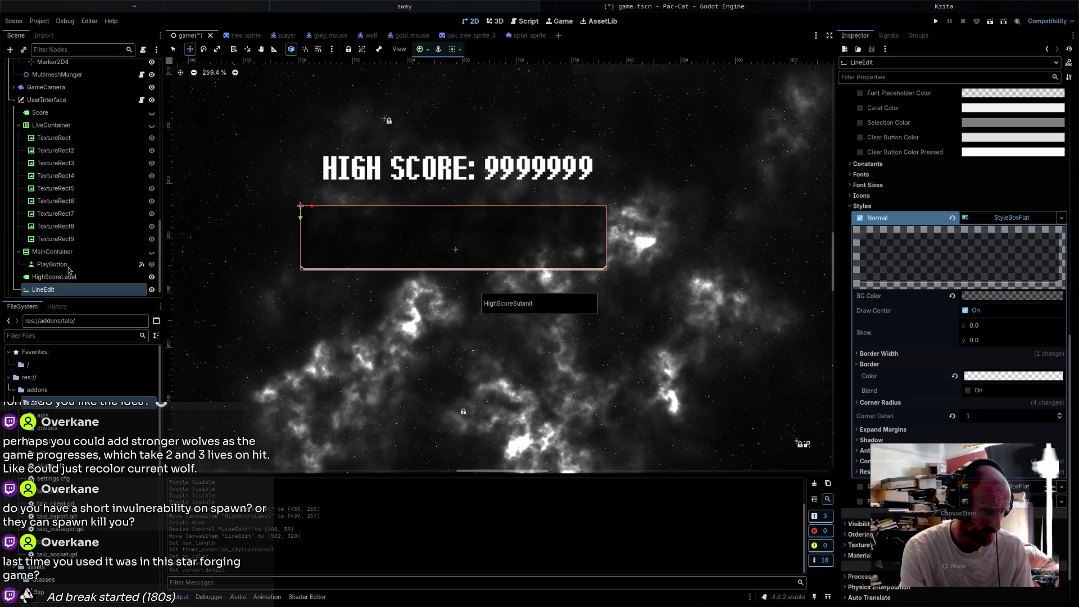
pyautogui.write('Lin')
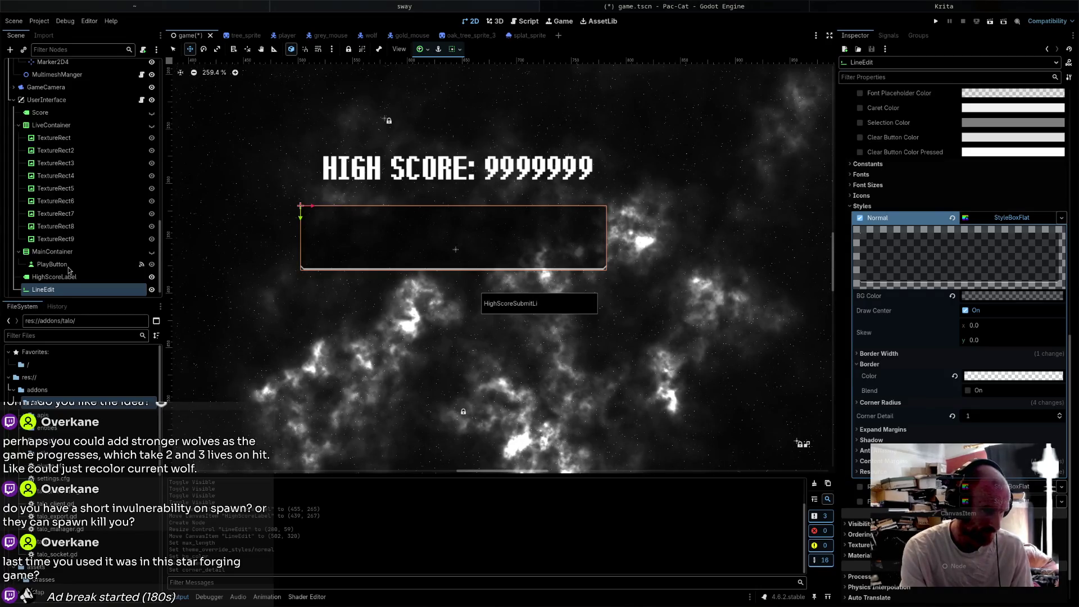
pyautogui.press('BackSpace')
pyautogui.press('BackSpace')
pyautogui.press('BackSpace')
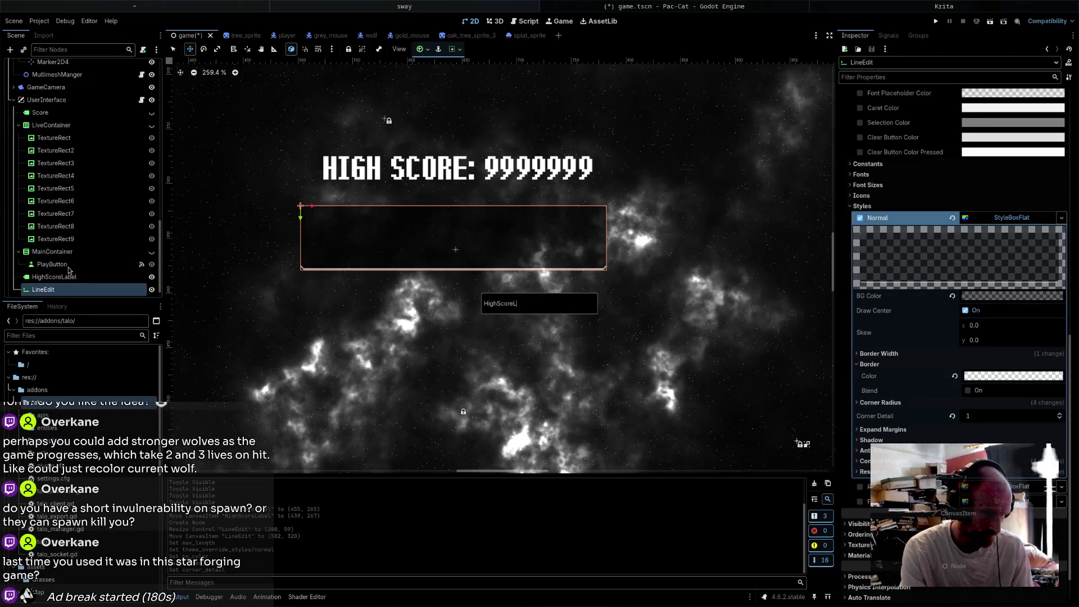
pyautogui.write('ineEdit')
pyautogui.press('Return')
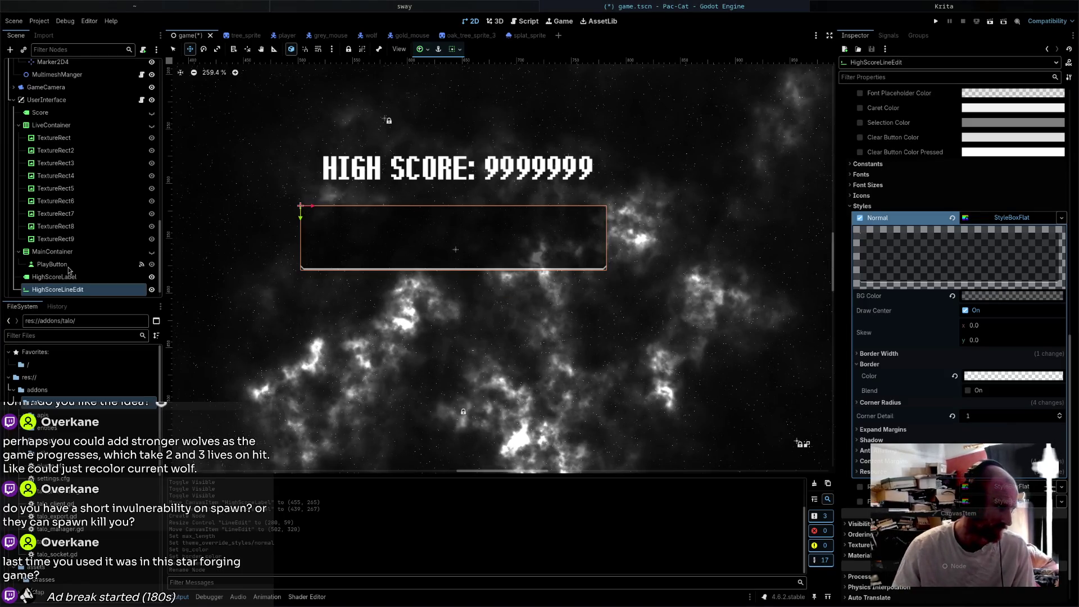
pyautogui.hotkey('ctrl', 's')
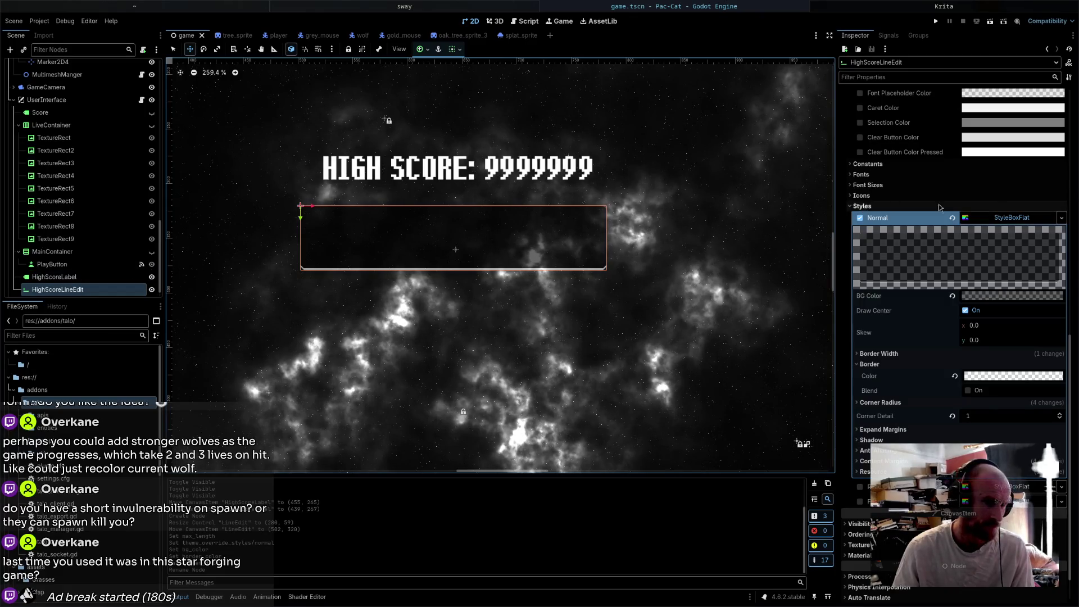
# - Set the field's Placeholder Text to 'Enter your name...'
pyautogui.scroll(15, 939, 208)
pyautogui.click(972, 105)
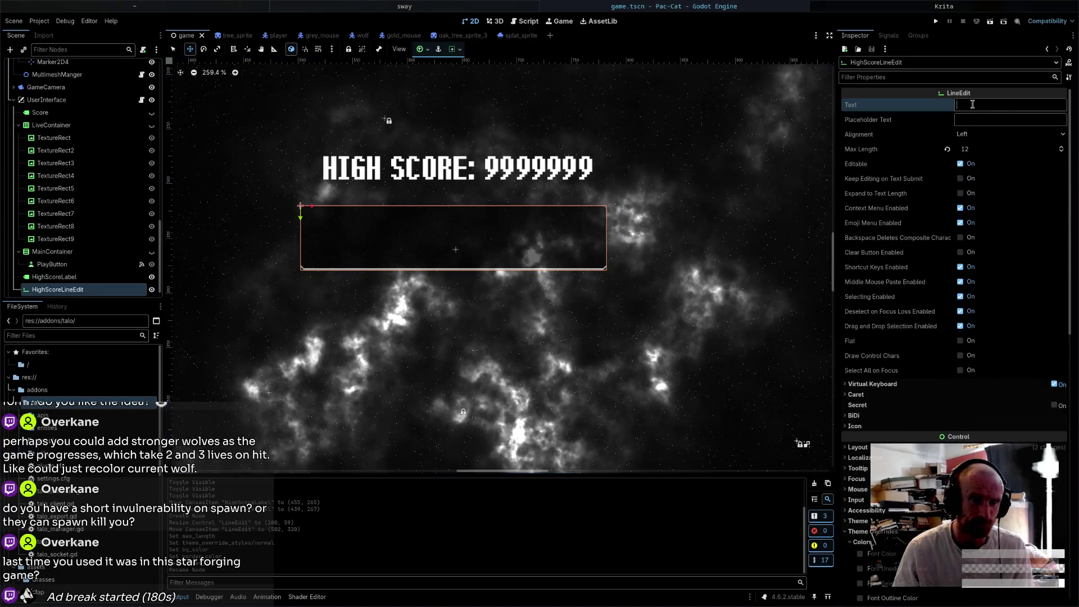
pyautogui.click(994, 119)
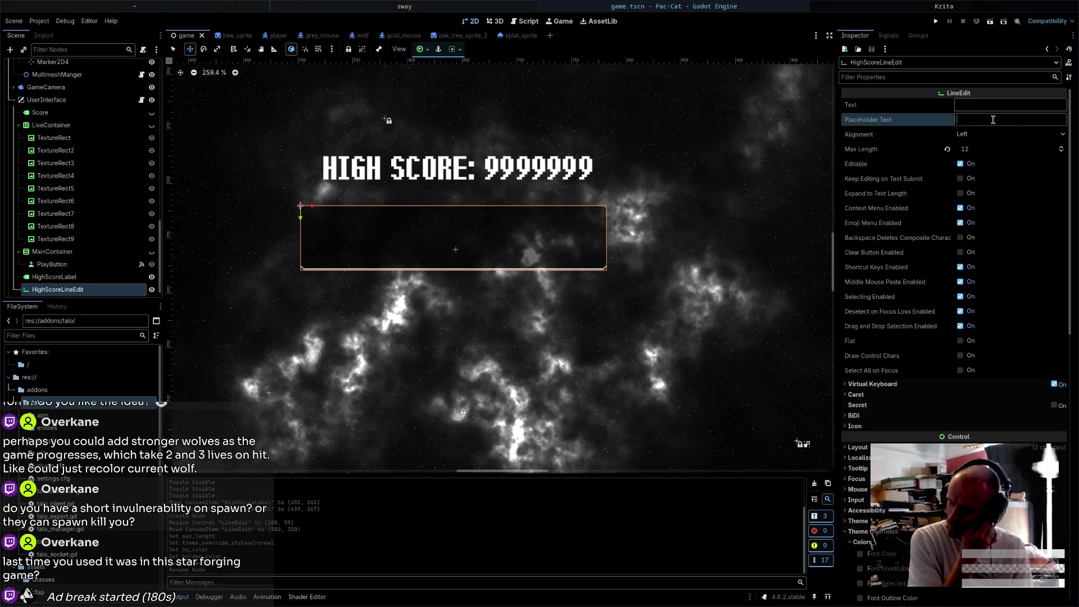
pyautogui.write('enter')
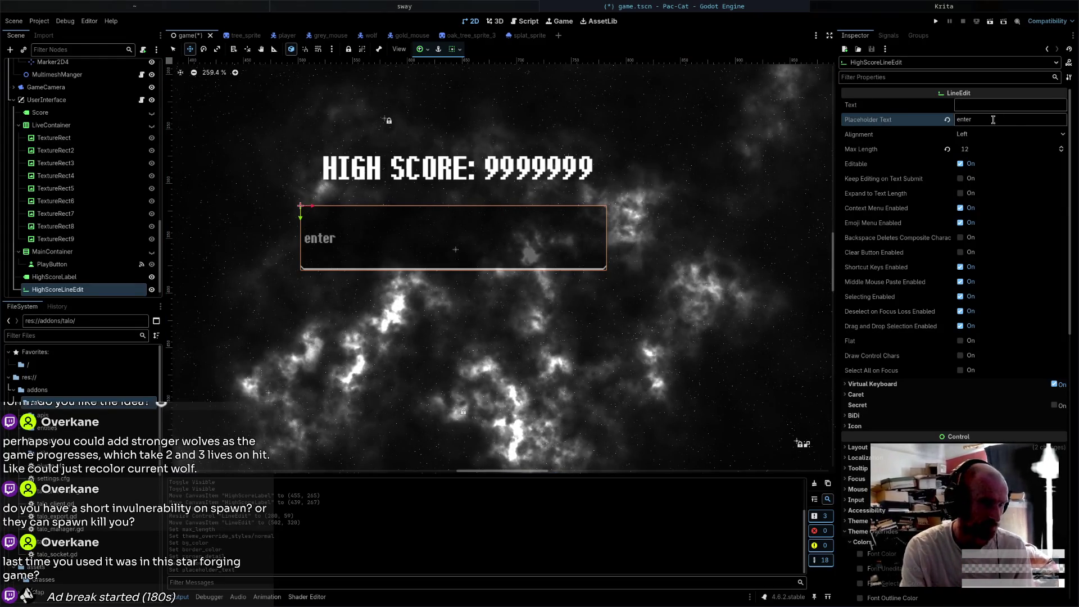
pyautogui.press('BackSpace')
pyautogui.press('BackSpace')
pyautogui.press('BackSpace')
pyautogui.write('Enter ')
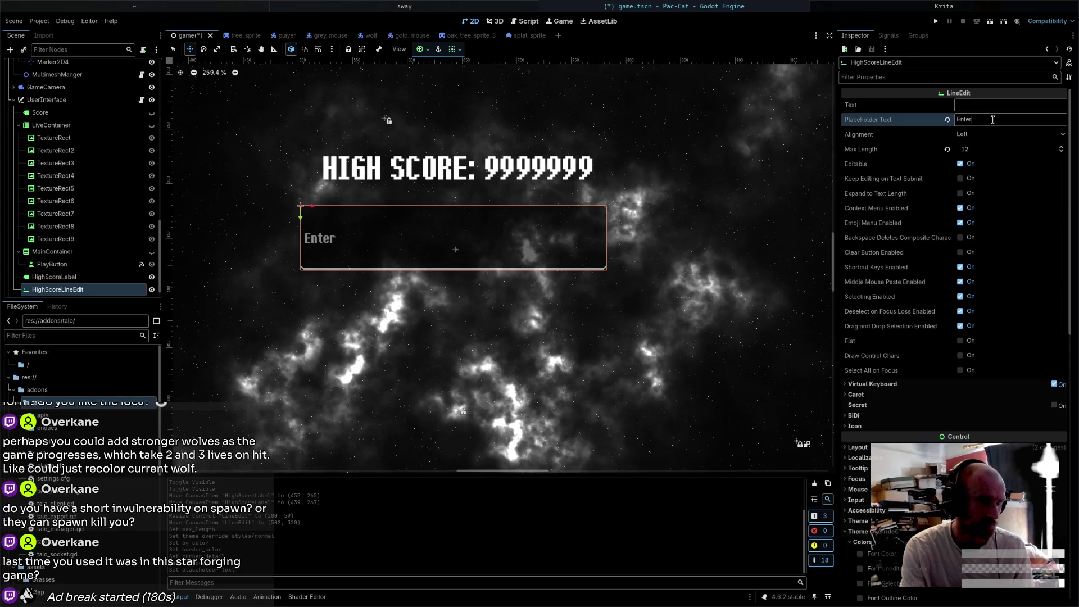
pyautogui.write('your name...')
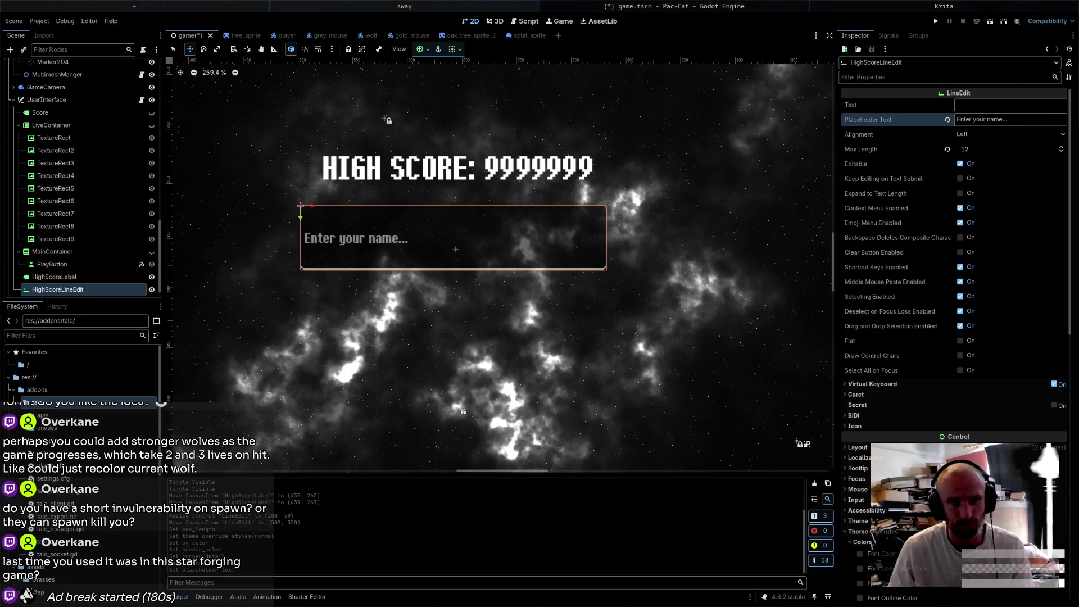
# - Enable a larger Font Size theme override on the field and save the scene
pyautogui.scroll(-10, 909, 309)
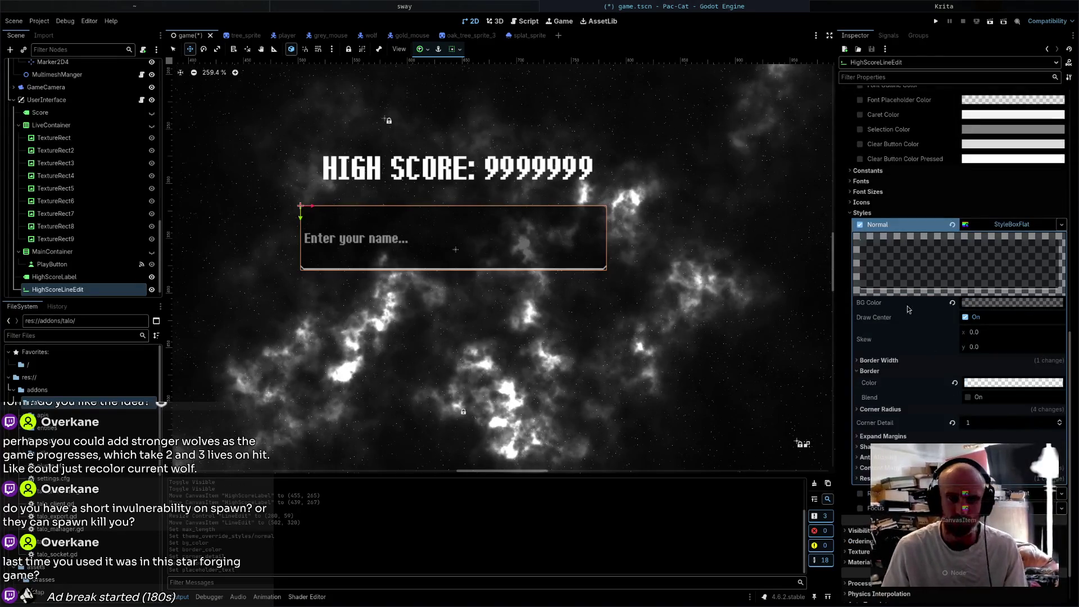
pyautogui.scroll(-2, 958, 253)
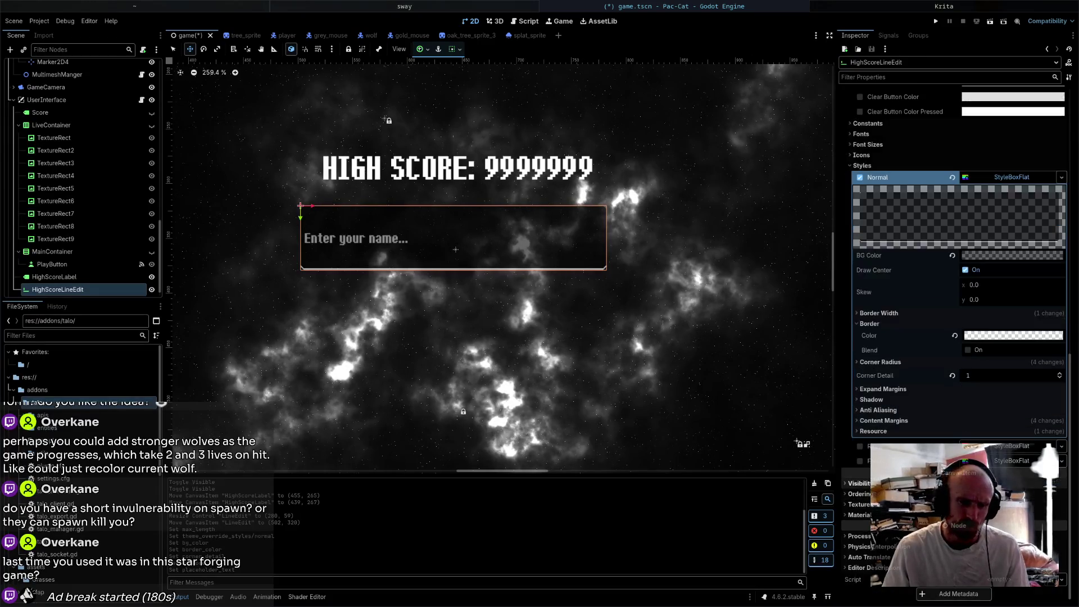
pyautogui.click(862, 165)
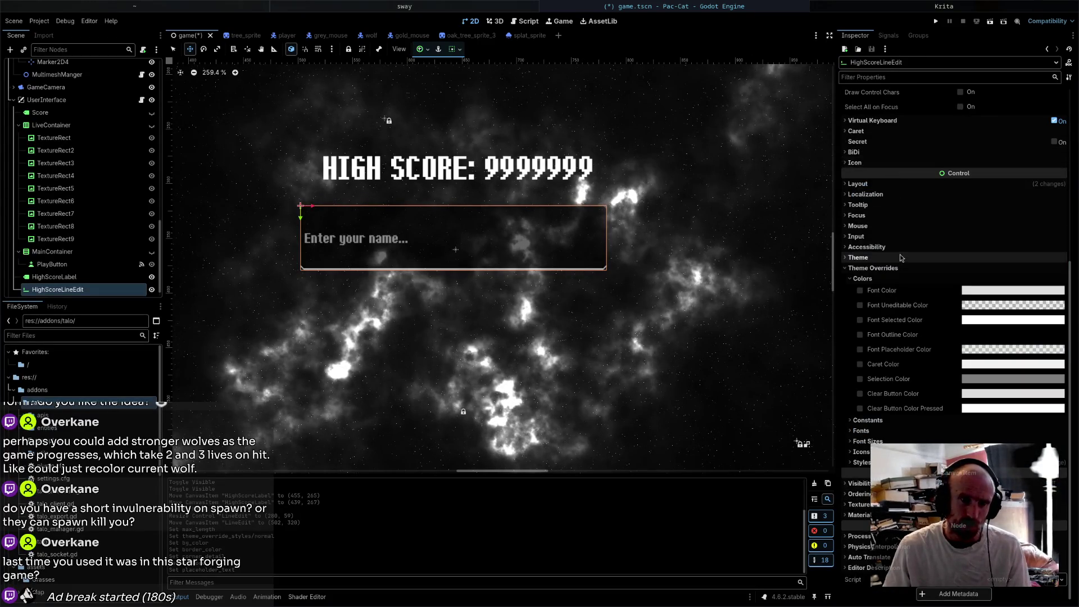
pyautogui.click(869, 440)
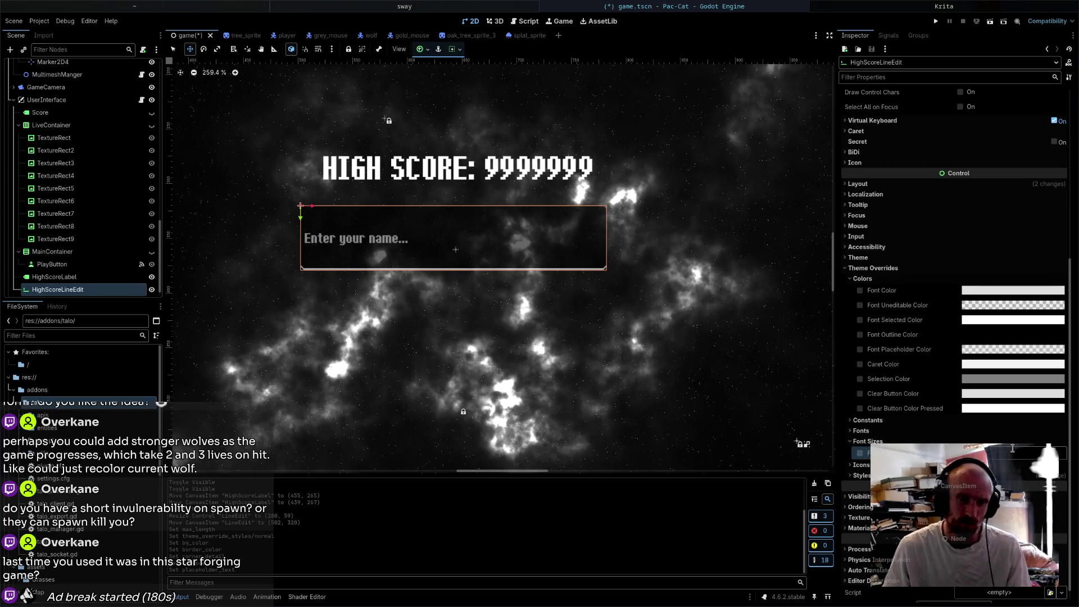
pyautogui.press('Return')
pyautogui.hotkey('ctrl', 's')
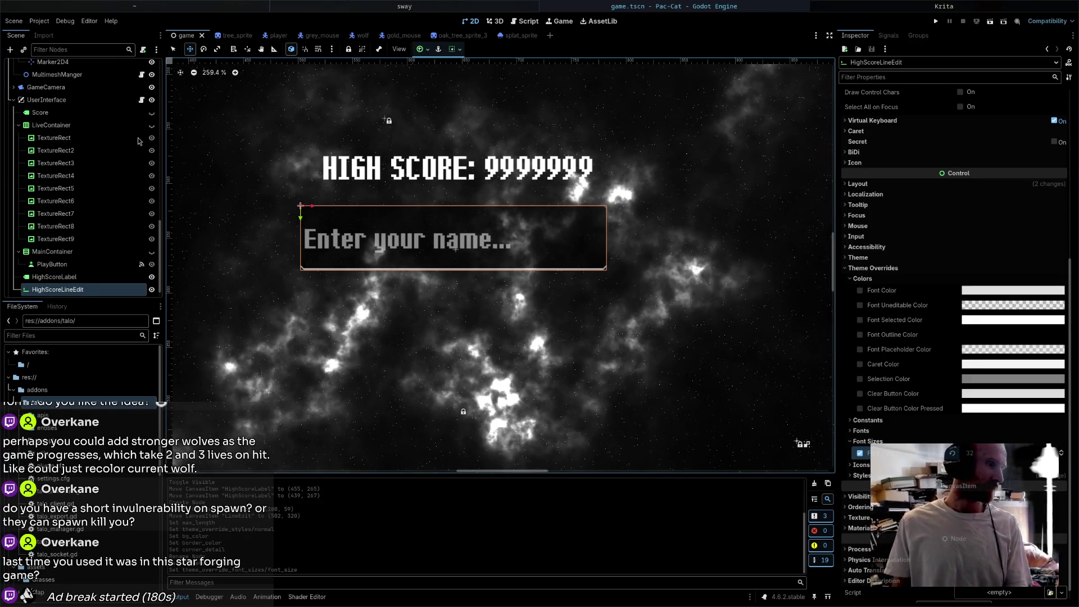
# - Make HighScoreLineEdit a child of HighScoreLabel and add a resized Button node under the label
pyautogui.moveTo(76, 289); pyautogui.dragTo(84, 278)
pyautogui.rightClick(100, 278)
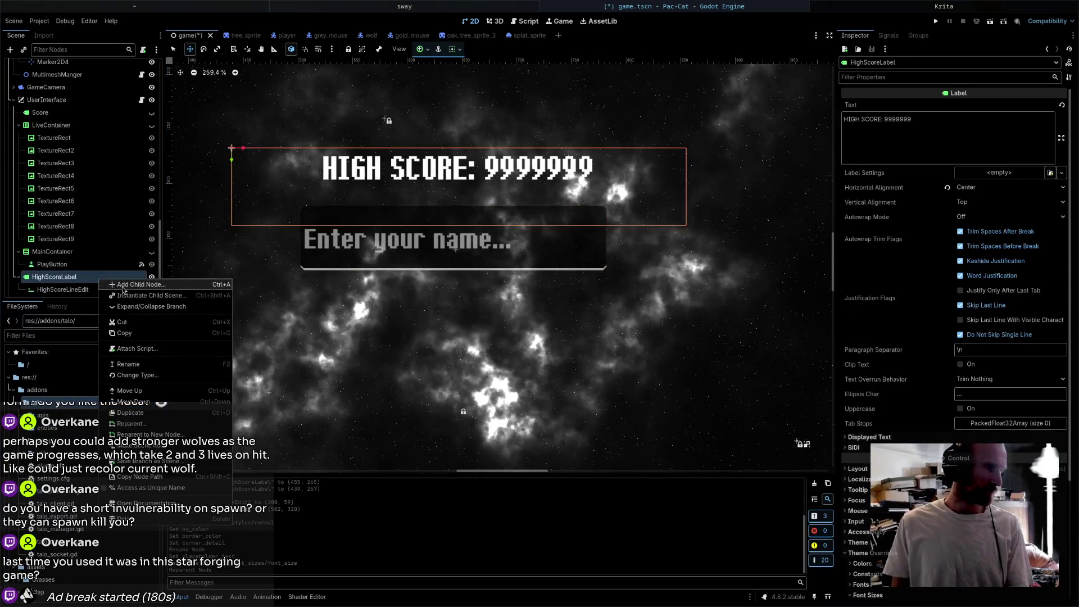
pyautogui.click(123, 286)
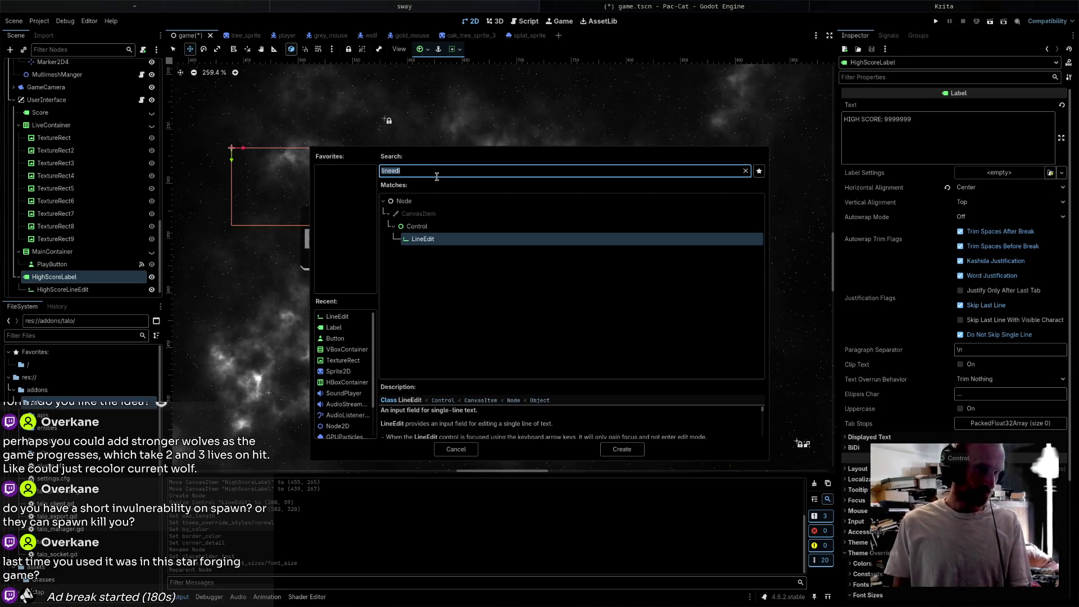
pyautogui.write('button')
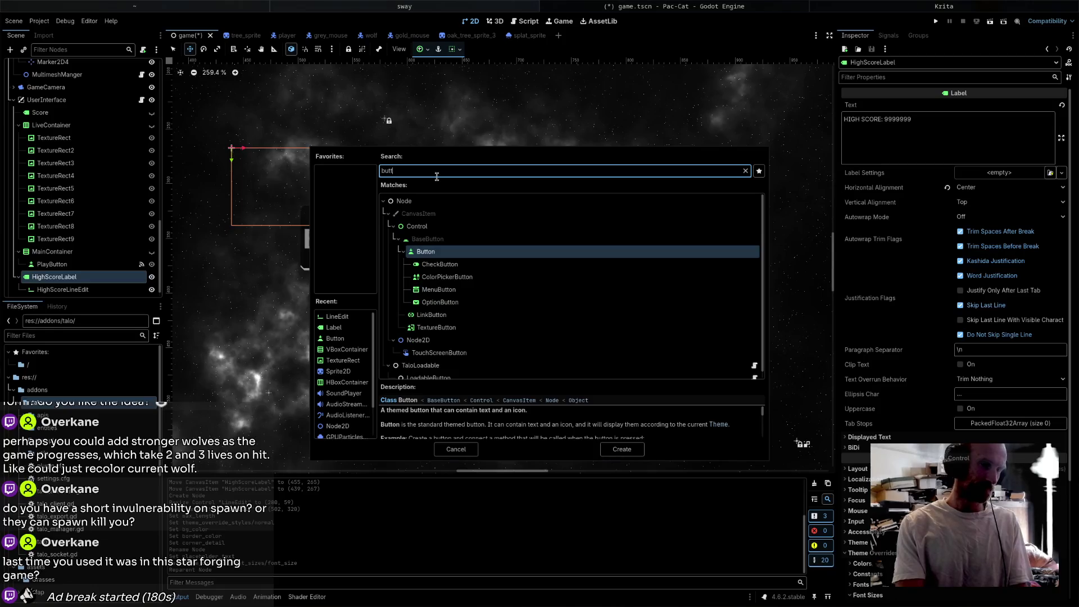
pyautogui.press('Return')
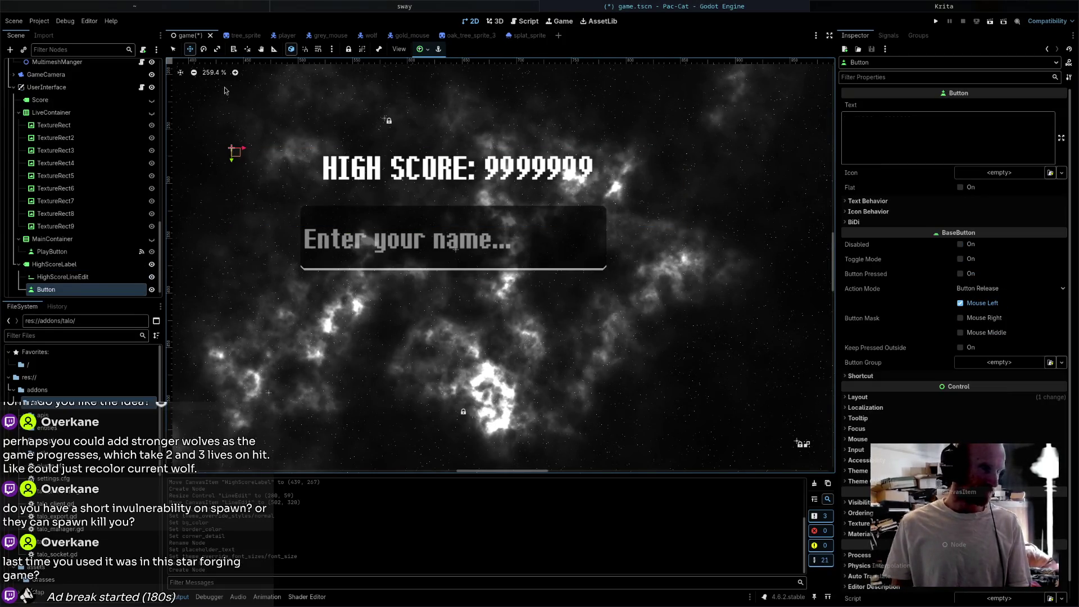
pyautogui.click(176, 50)
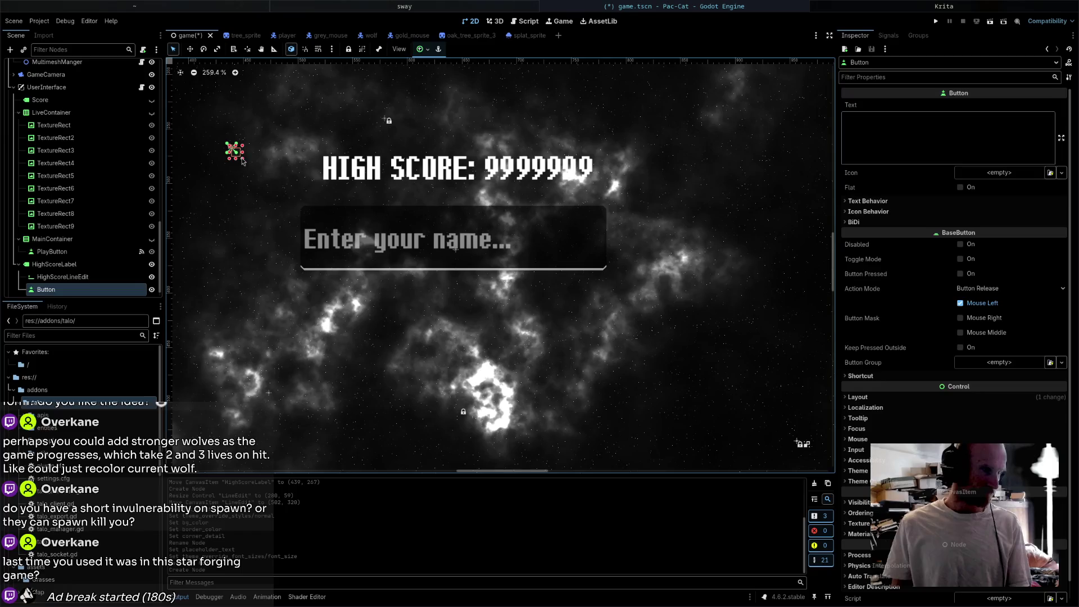
pyautogui.moveTo(243, 161)
pyautogui.mouseDown()
pyautogui.moveTo(397, 248)
pyautogui.moveTo(397, 200)
pyautogui.mouseUp()
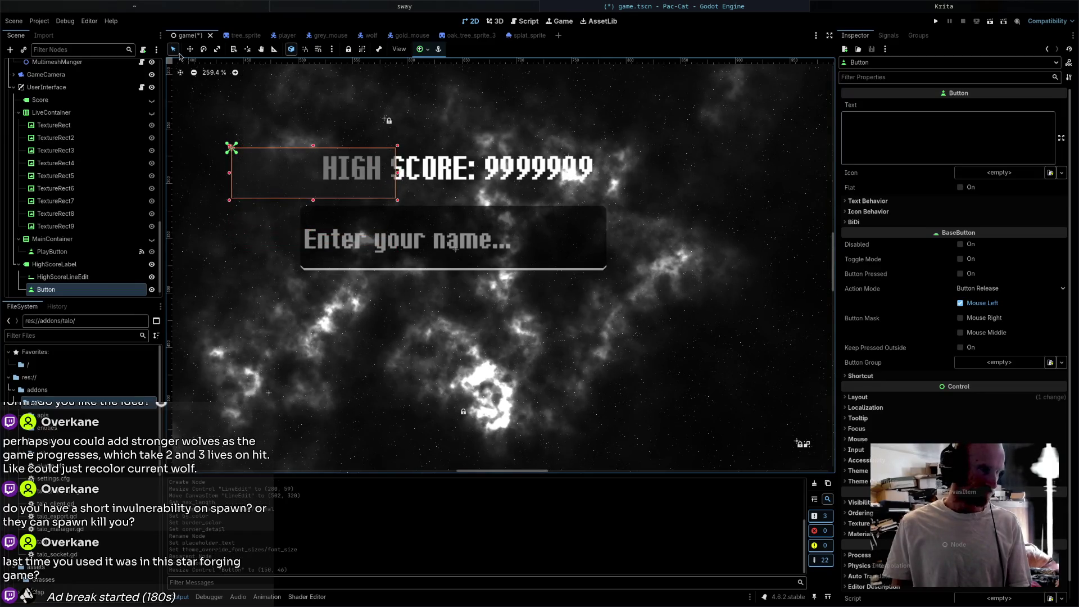
# - Delete the Button node and paste two copies of PlayButton under HighScoreLabel
pyautogui.press('Delete')
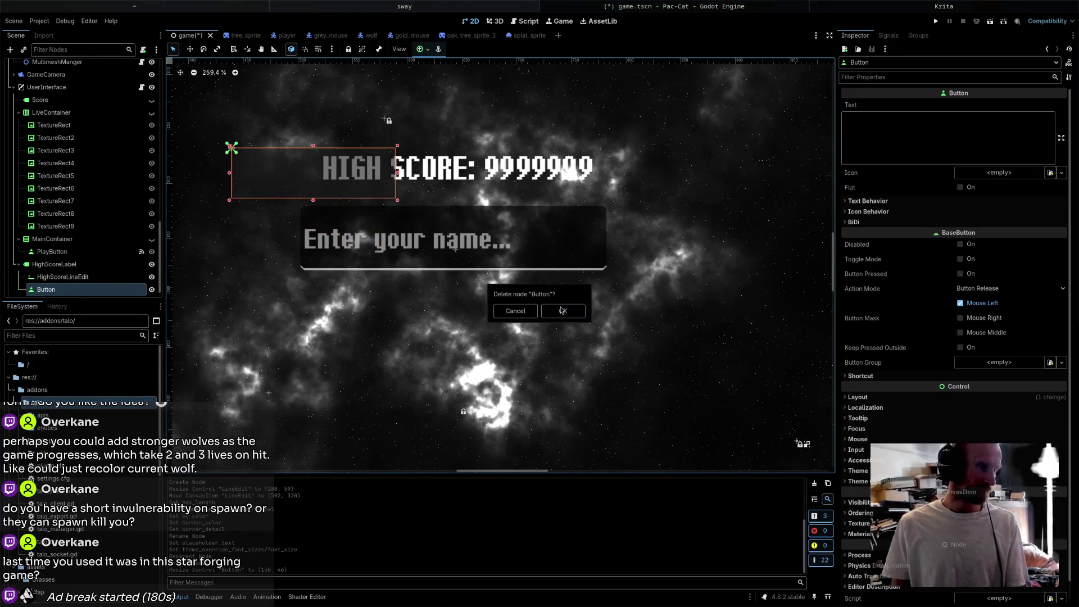
pyautogui.click(563, 310)
pyautogui.rightClick(112, 253)
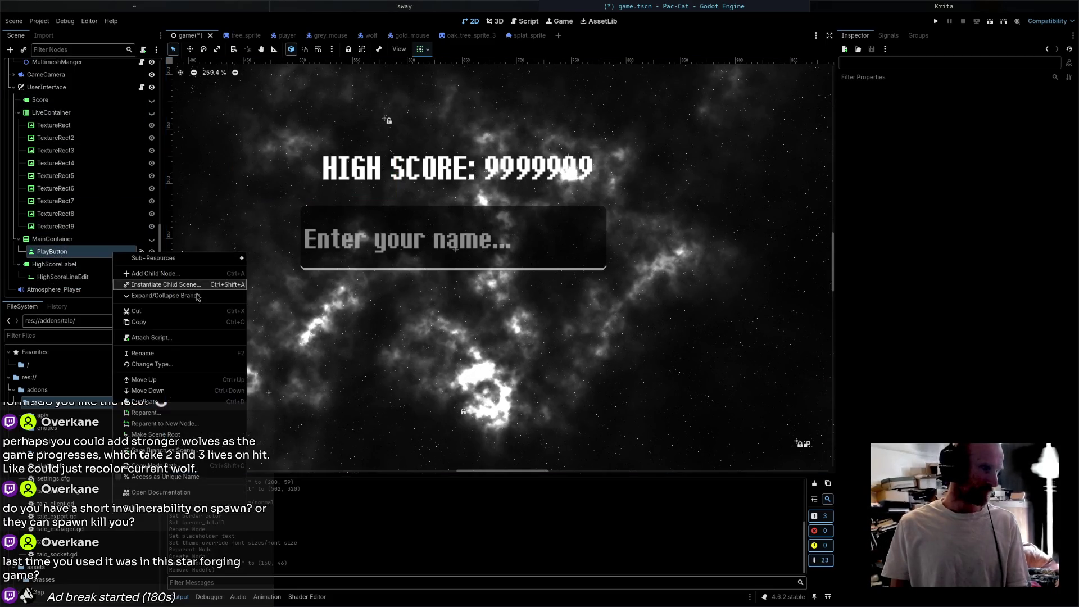
pyautogui.click(139, 322)
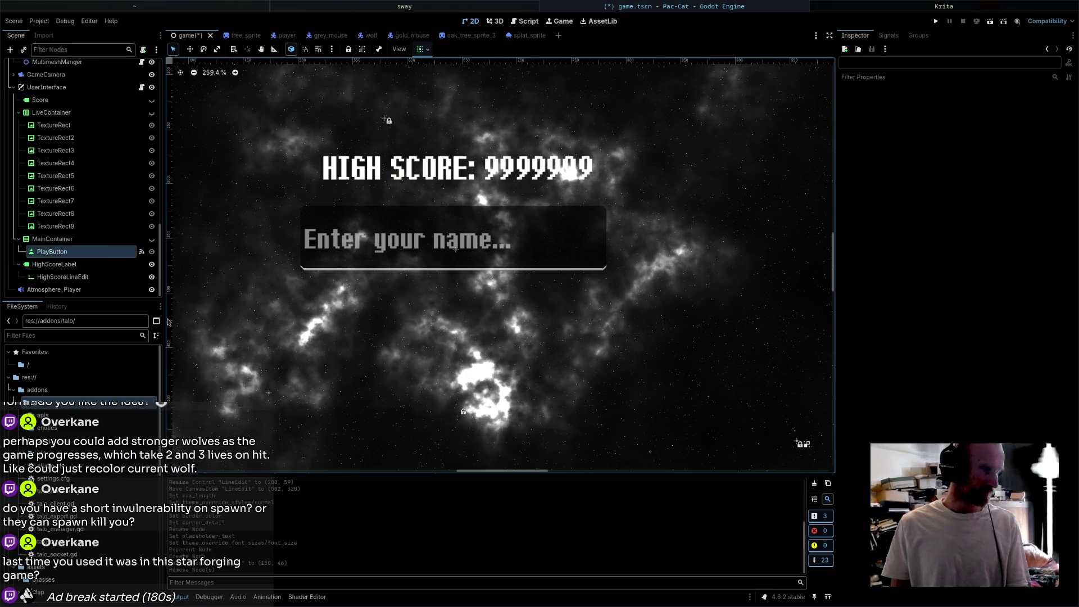
pyautogui.rightClick(85, 266)
pyautogui.click(127, 332)
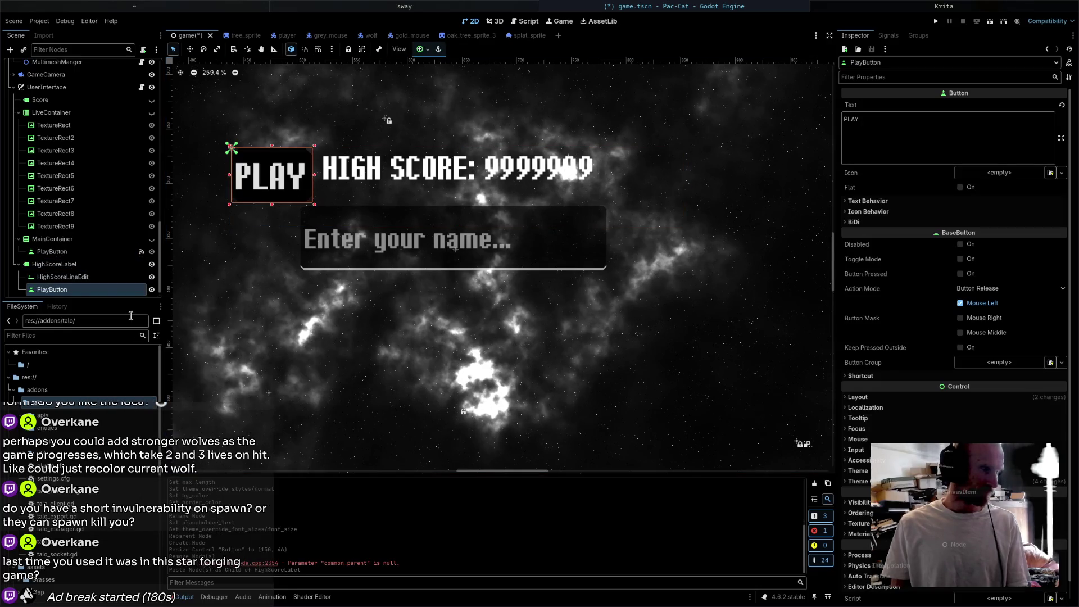
pyautogui.rightClick(81, 268)
pyautogui.click(121, 332)
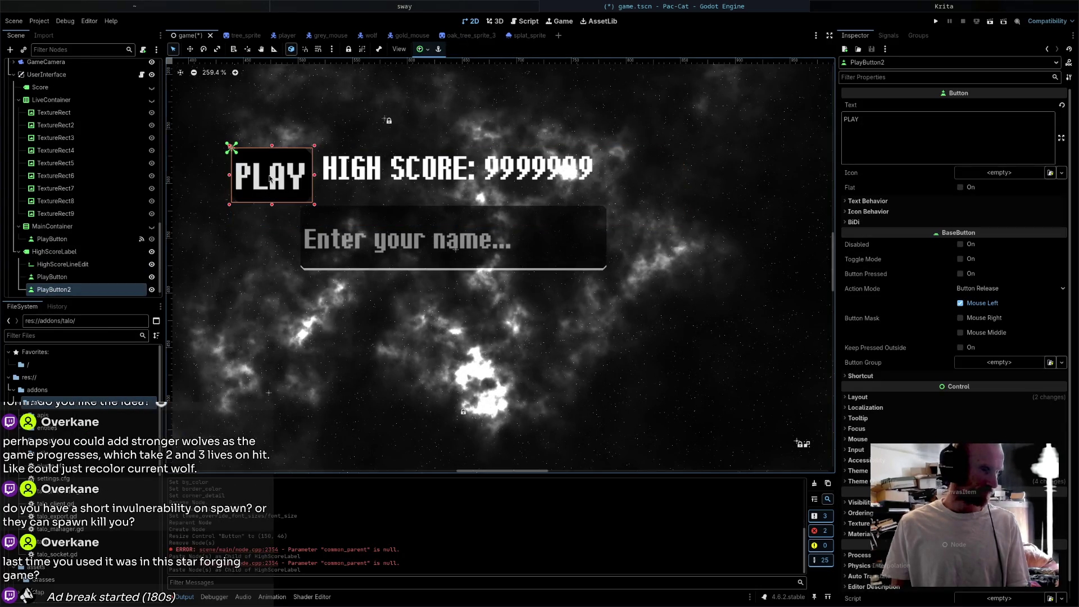
# - Move the second PLAY button copy below the name field
pyautogui.moveTo(270, 179)
pyautogui.mouseDown()
pyautogui.moveTo(553, 318)
pyautogui.moveTo(520, 334)
pyautogui.mouseUp()
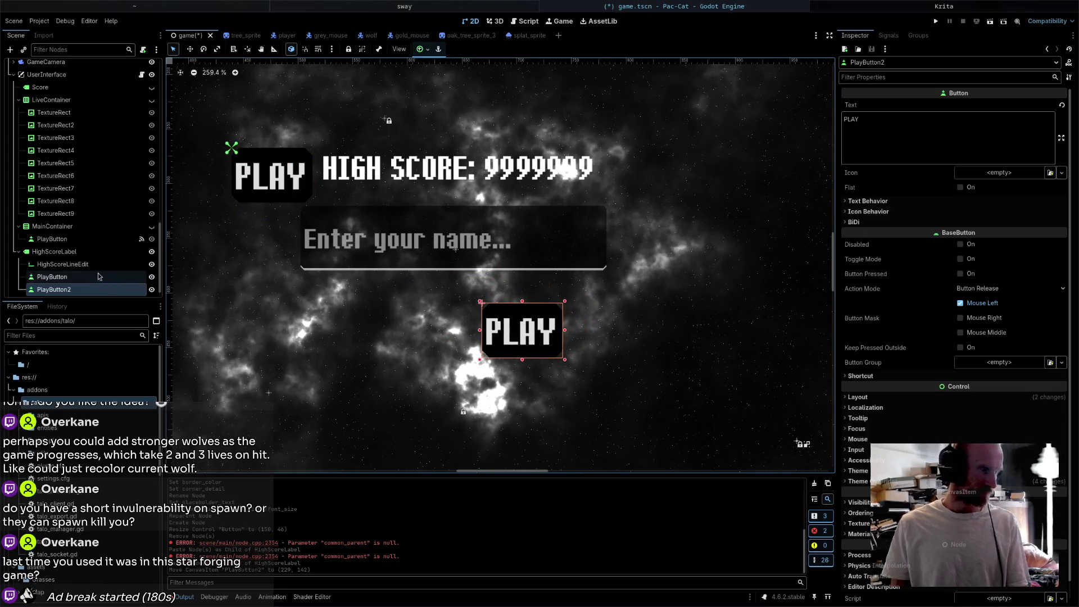
pyautogui.click(78, 252)
pyautogui.hotkey('ctrl', 'shift', 'o')
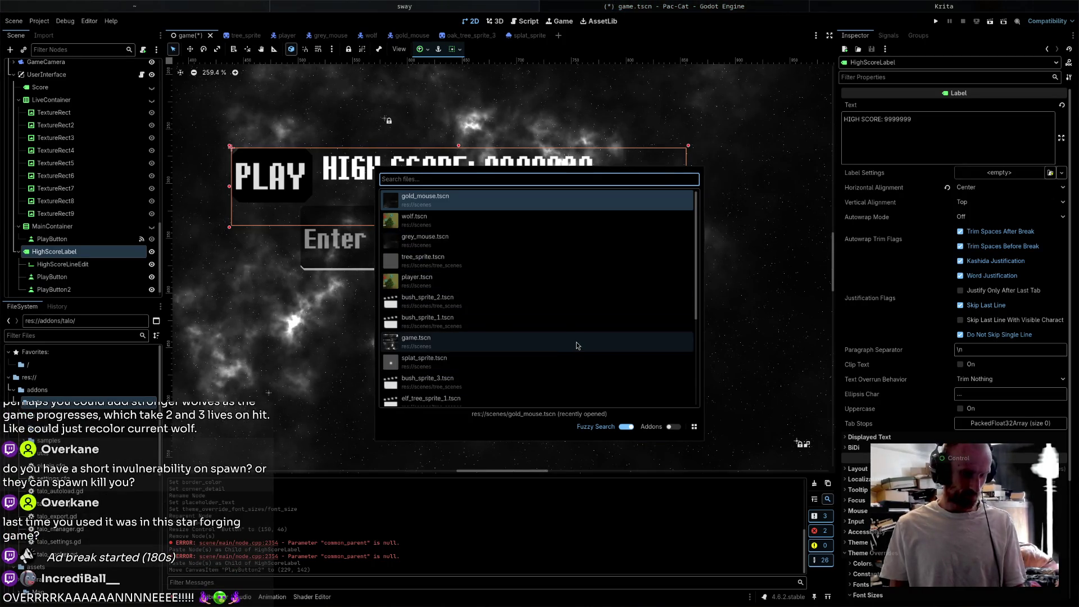
# - Dismiss the Quick Open search and start adding a child node under HighScoreLabel
pyautogui.press('Escape')
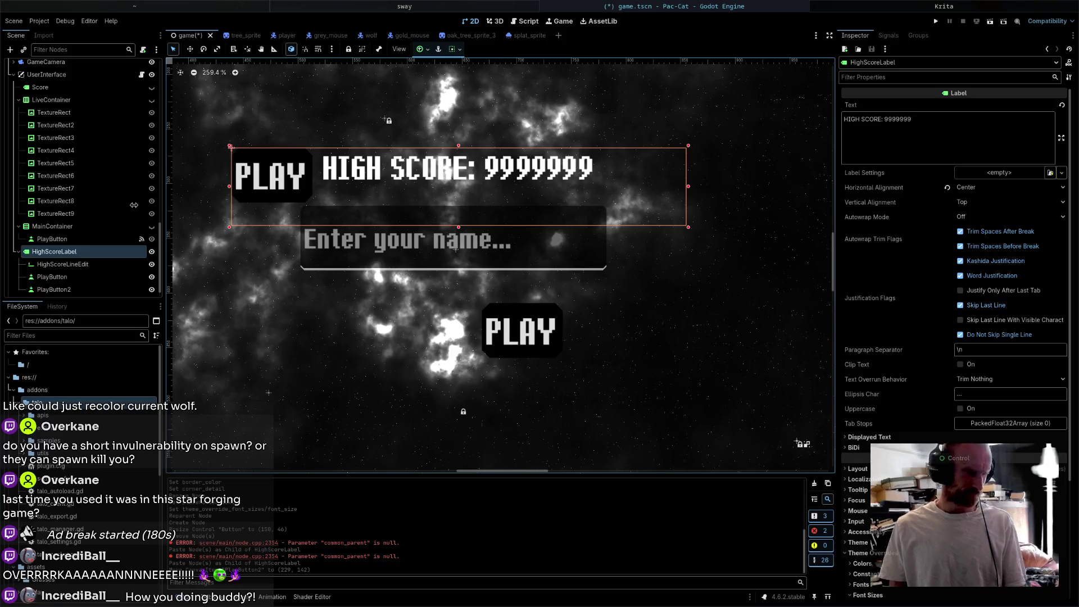
pyautogui.rightClick(76, 251)
pyautogui.click(99, 254)
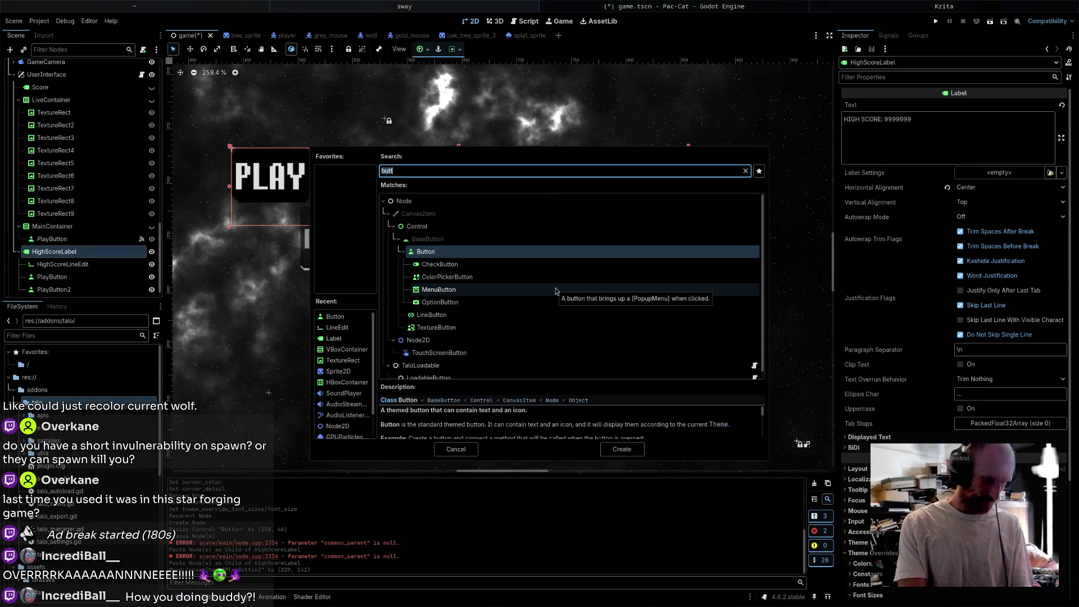
# - Create an HBoxContainer, move it below the name field, and save the scene
pyautogui.write('hbox')
pyautogui.press('Return')
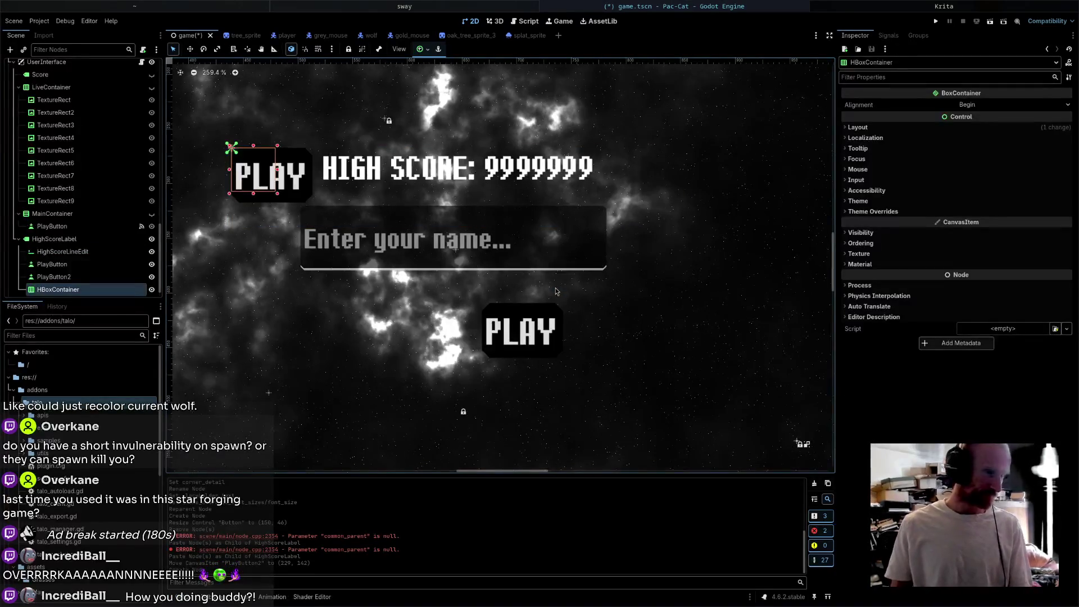
pyautogui.press('w')
pyautogui.moveTo(258, 155)
pyautogui.mouseDown()
pyautogui.moveTo(355, 295)
pyautogui.moveTo(337, 298)
pyautogui.moveTo(634, 313)
pyautogui.moveTo(593, 313)
pyautogui.mouseUp()
pyautogui.press('q')
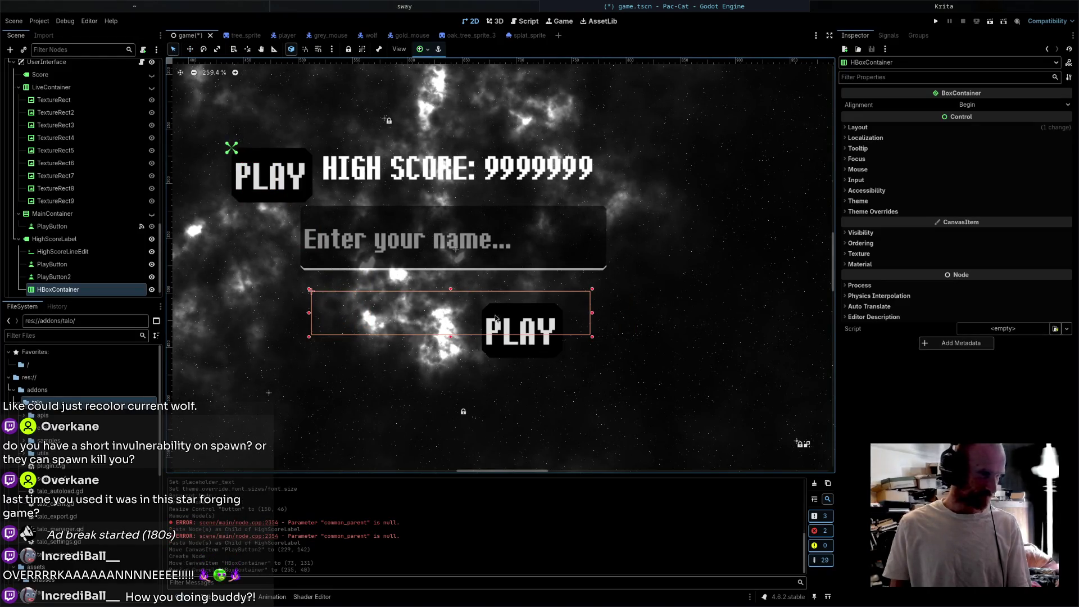
pyautogui.hotkey('ctrl', 's')
# - Drag both copied PLAY buttons into the HBoxContainer
pyautogui.click(109, 264)
pyautogui.scroll(-1, 103, 263)
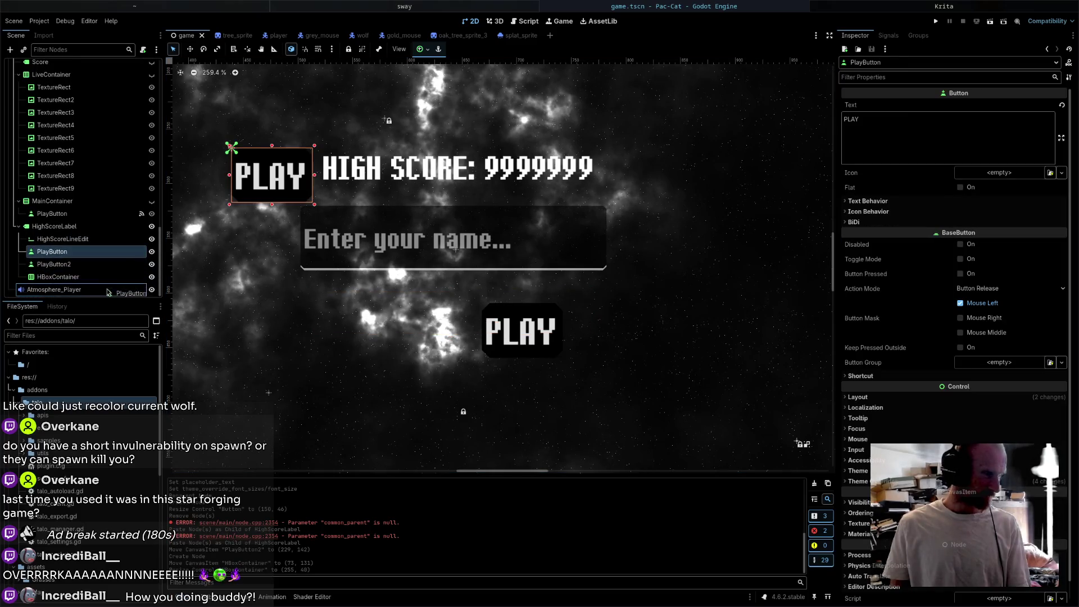
pyautogui.moveTo(112, 264)
pyautogui.mouseDown()
pyautogui.moveTo(63, 266)
pyautogui.moveTo(71, 280)
pyautogui.moveTo(68, 265)
pyautogui.moveTo(89, 262)
pyautogui.mouseUp()
# - Change the two buttons' text to SUBMIT and CANCEL
pyautogui.doubleClick(83, 268)
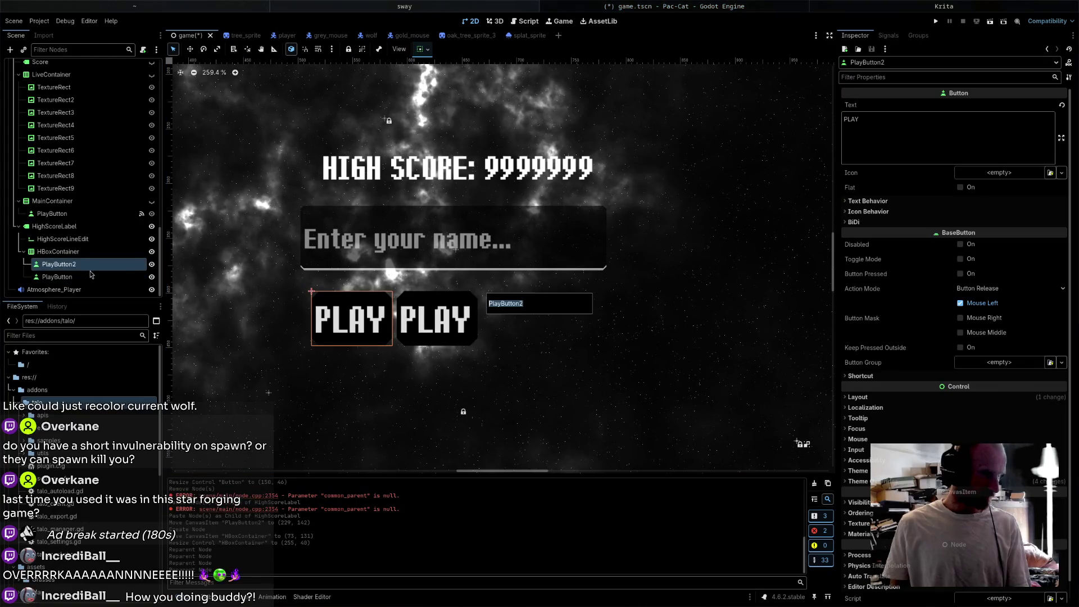
pyautogui.click(877, 127)
pyautogui.hotkey('ctrl', 'a')
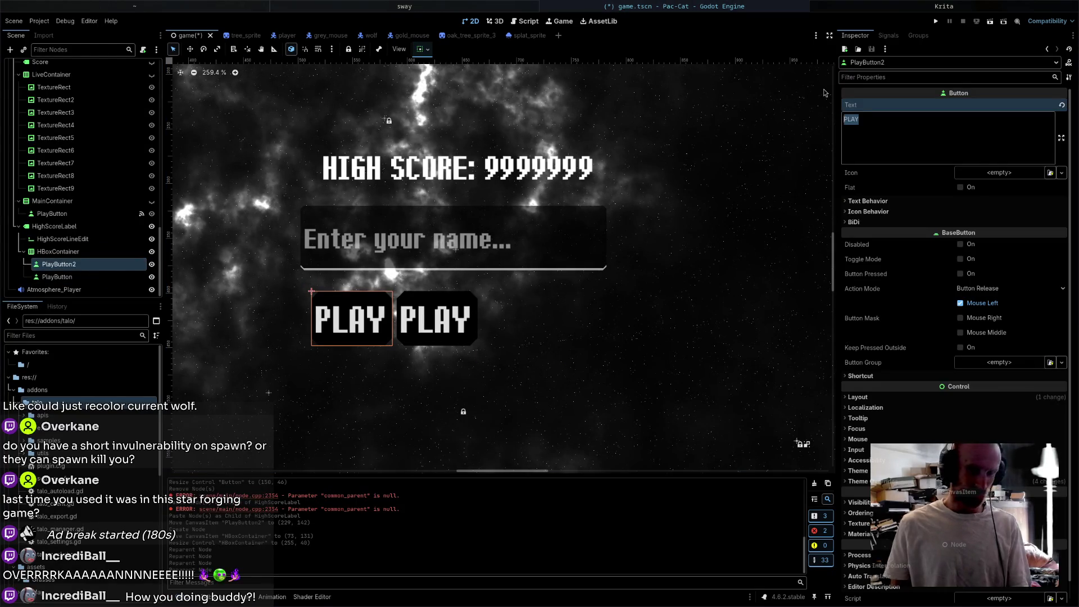
pyautogui.write('SUBMIT')
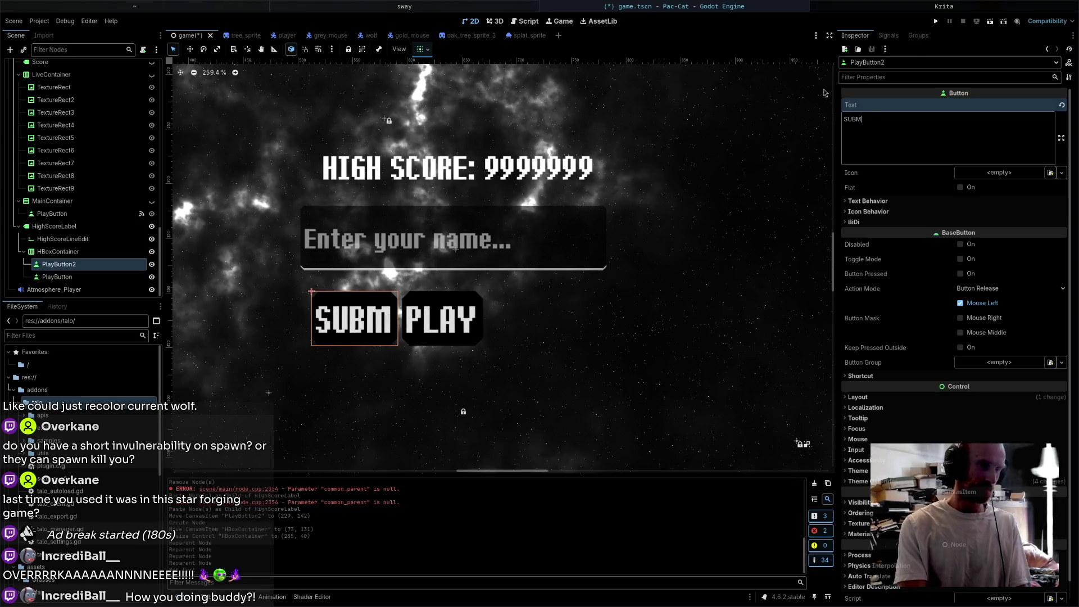
pyautogui.click(57, 276)
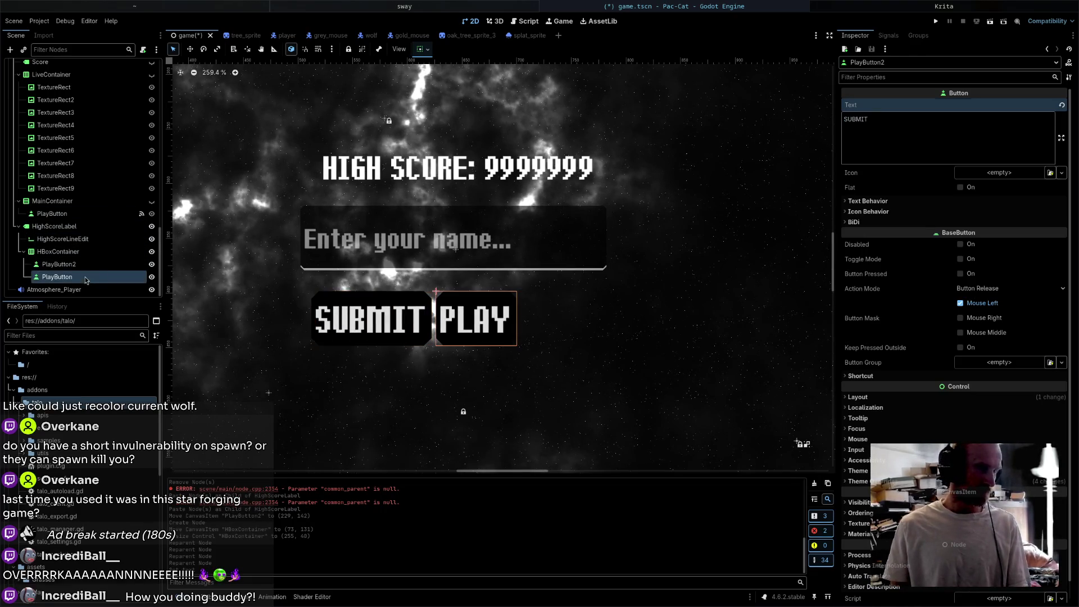
pyautogui.click(897, 119)
pyautogui.hotkey('ctrl', 'a')
pyautogui.write('CAB')
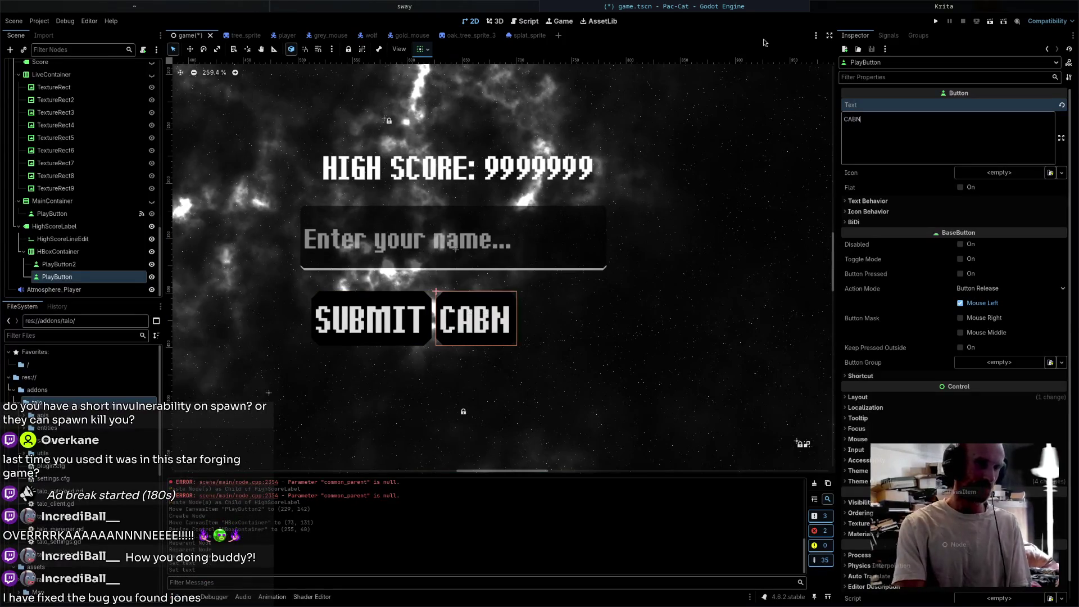
pyautogui.press('BackSpace')
pyautogui.write('NCEL')
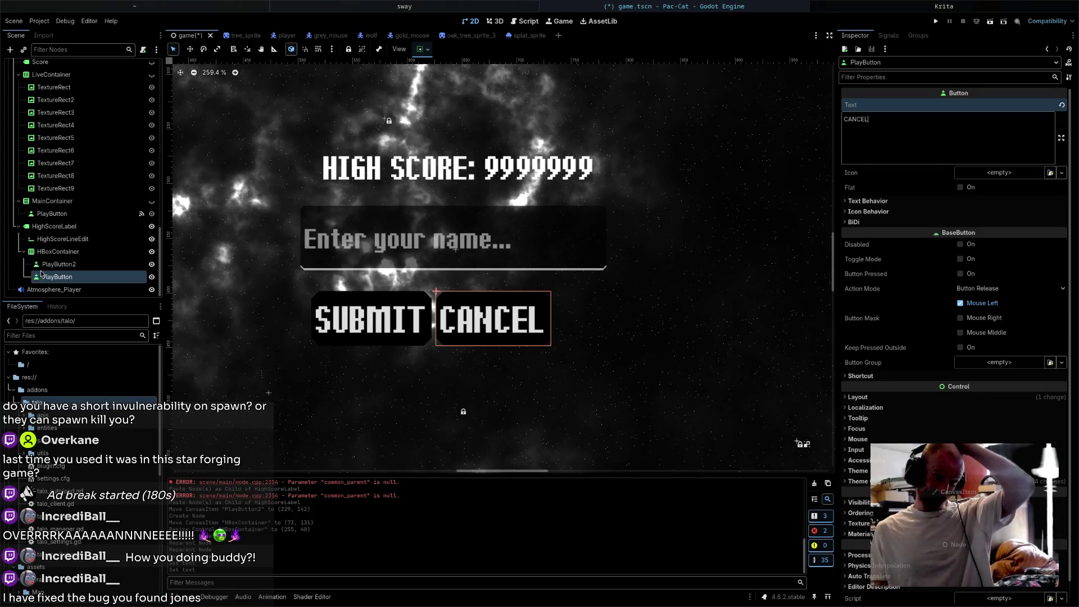
pyautogui.click(59, 252)
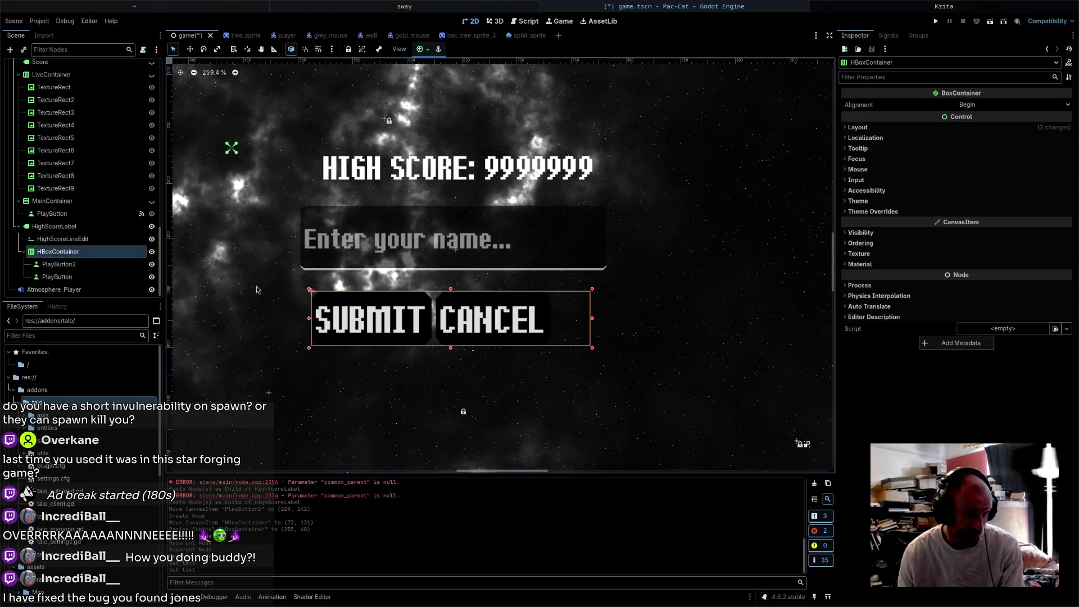
# - Give the SUBMIT button a custom minimum width of 135
pyautogui.click(58, 264)
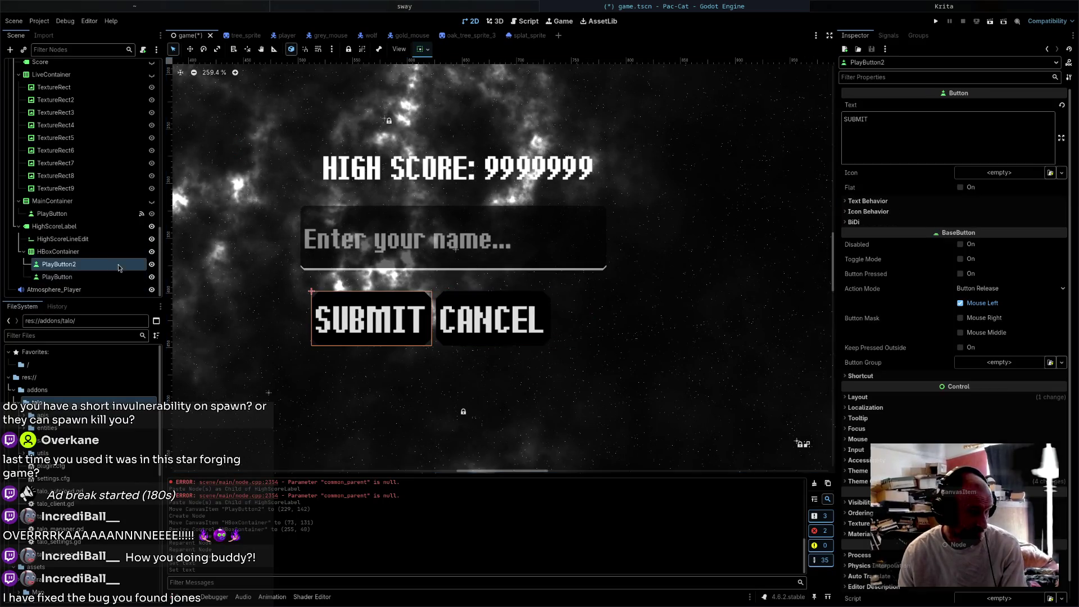
pyautogui.click(955, 397)
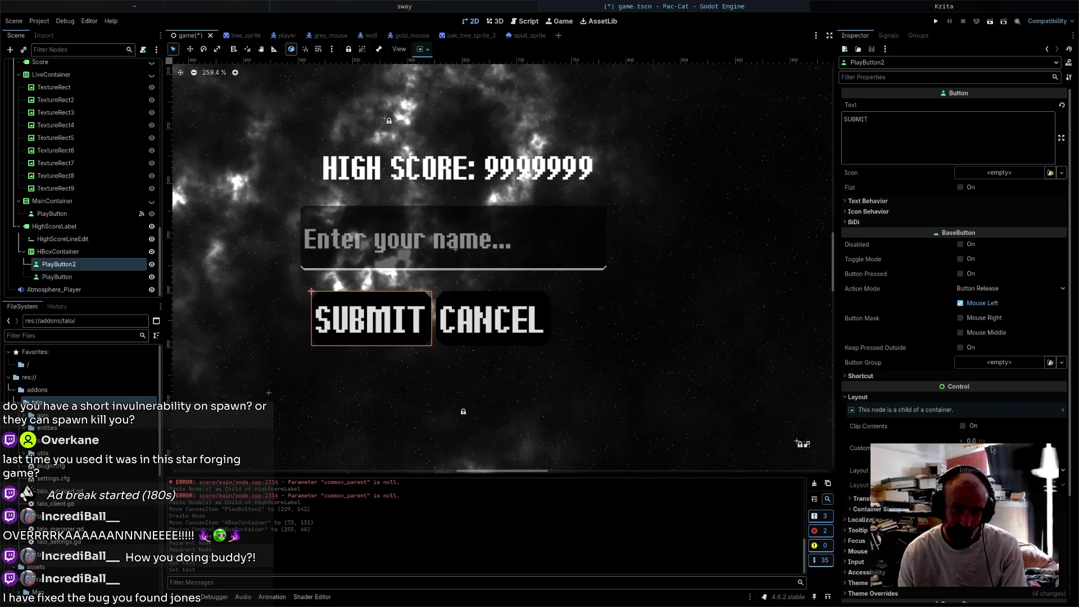
pyautogui.moveTo(993, 450); pyautogui.dragTo(996, 450)
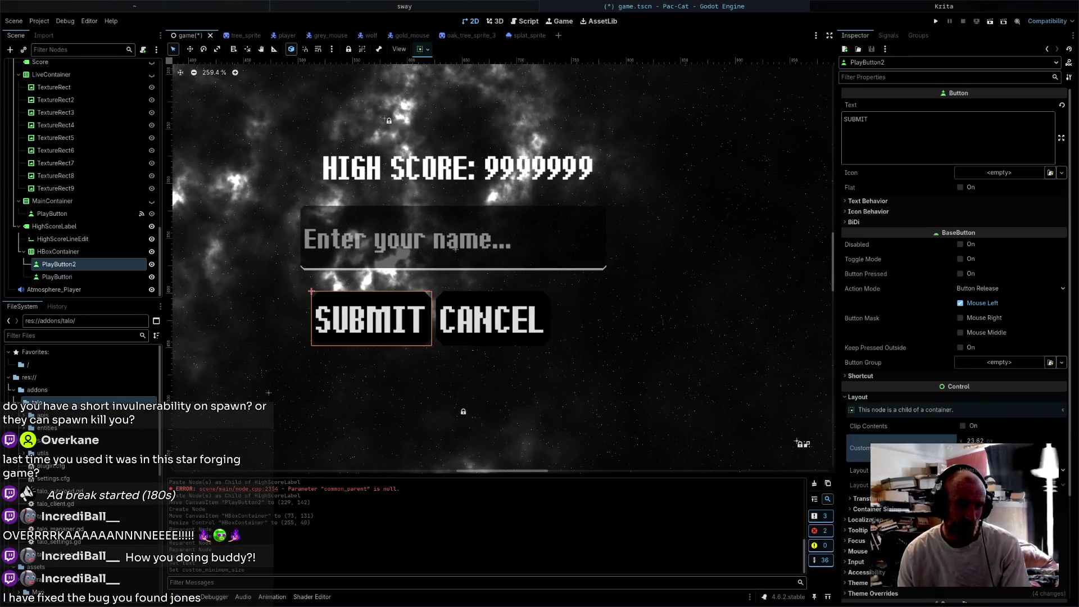
pyautogui.moveTo(995, 450); pyautogui.dragTo(1017, 449)
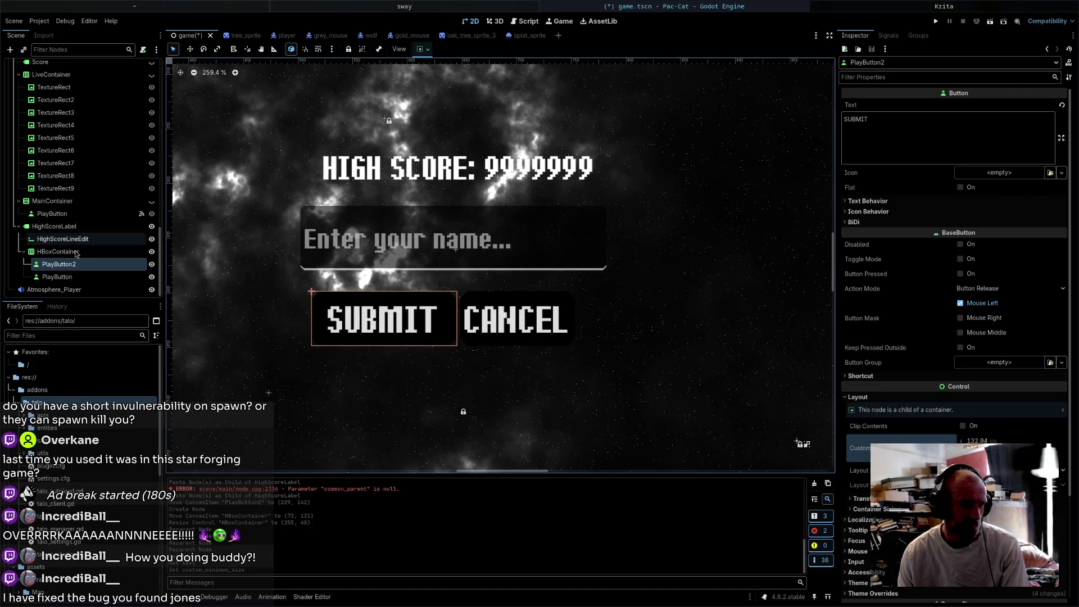
pyautogui.click(54, 289)
pyautogui.click(57, 277)
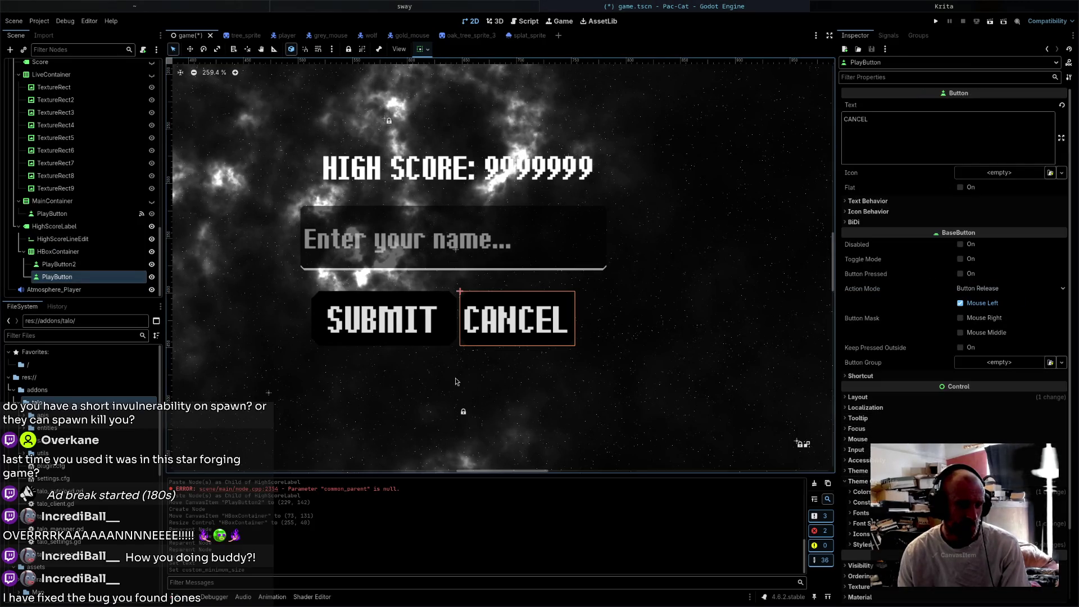
pyautogui.click(397, 313)
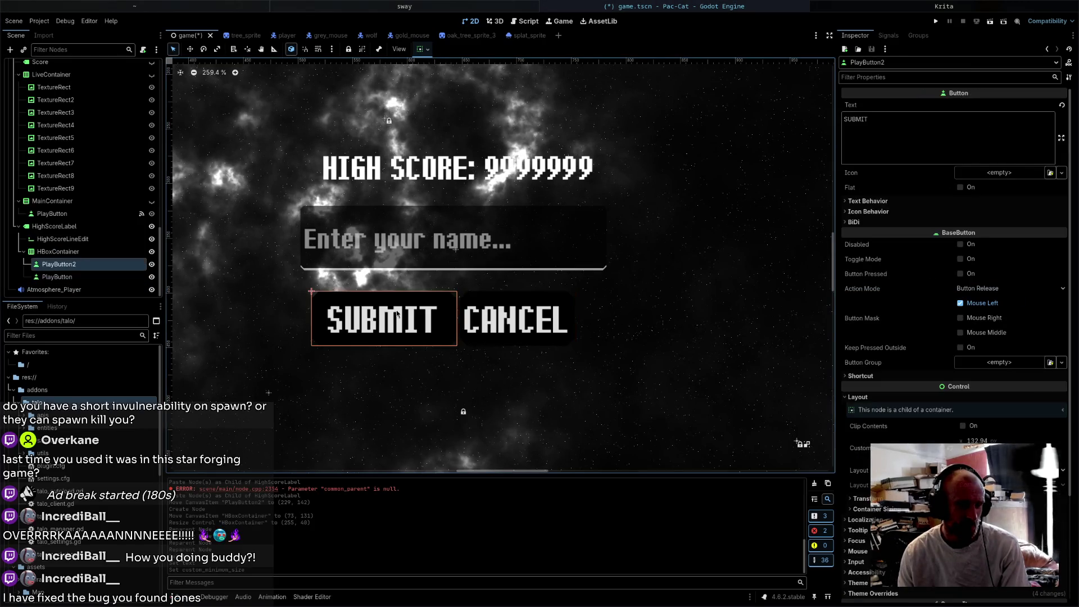
pyautogui.click(995, 446)
pyautogui.write('135')
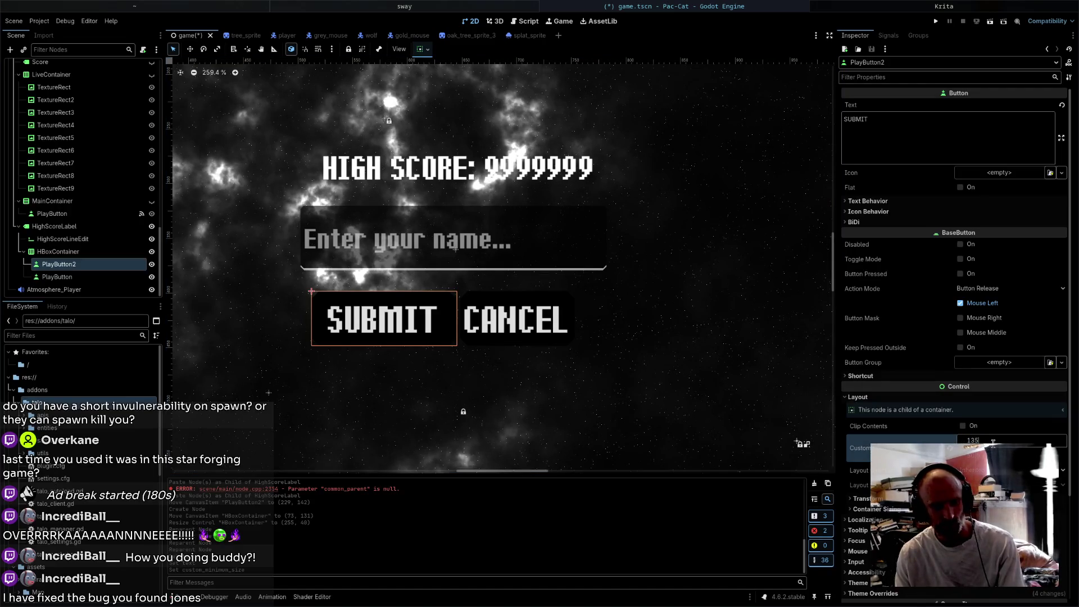
pyautogui.press('Return')
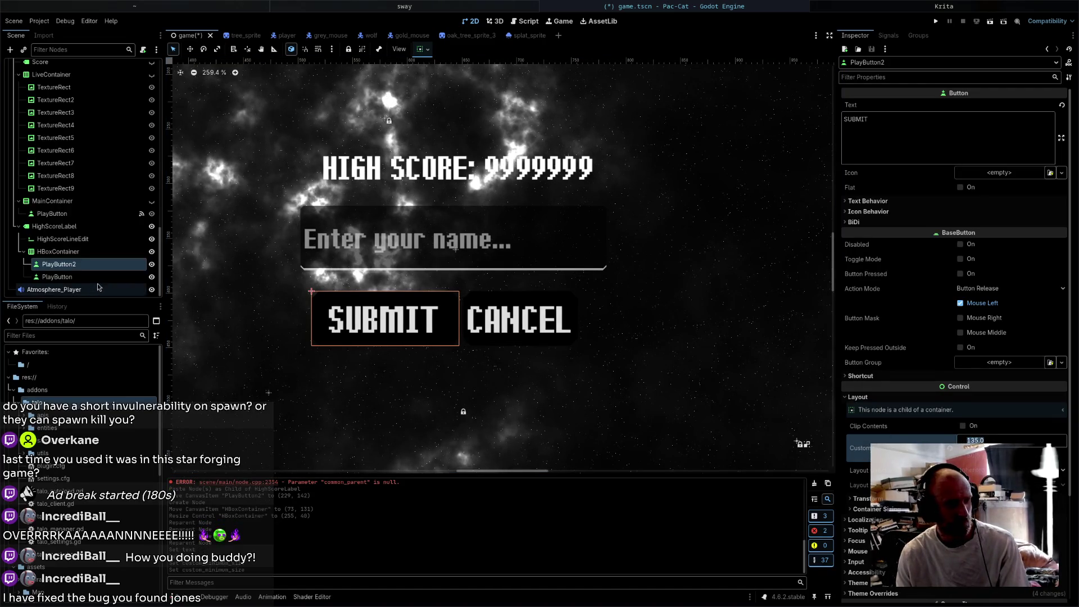
# - Set the CANCEL button's minimum width to 135 and widen the button row slightly left
pyautogui.click(90, 277)
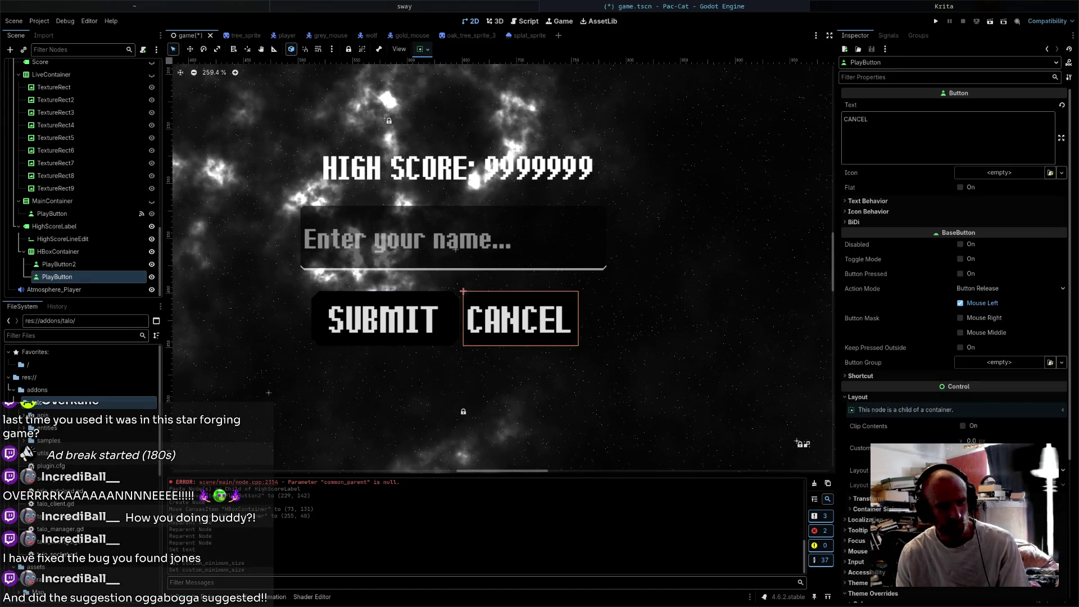
pyautogui.click(979, 440)
pyautogui.write('135')
pyautogui.press('Return')
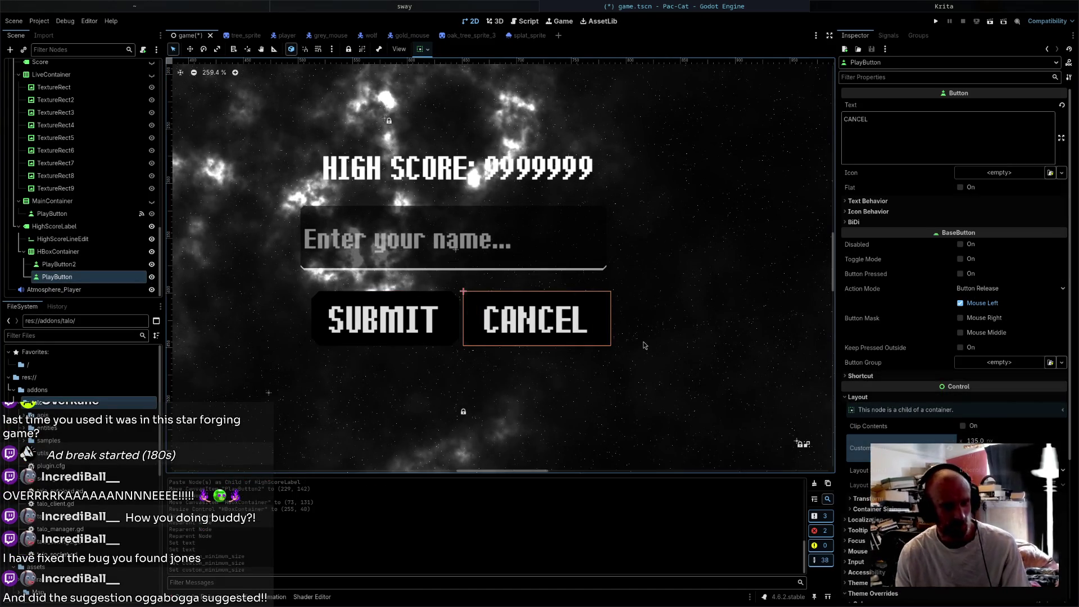
pyautogui.click(94, 253)
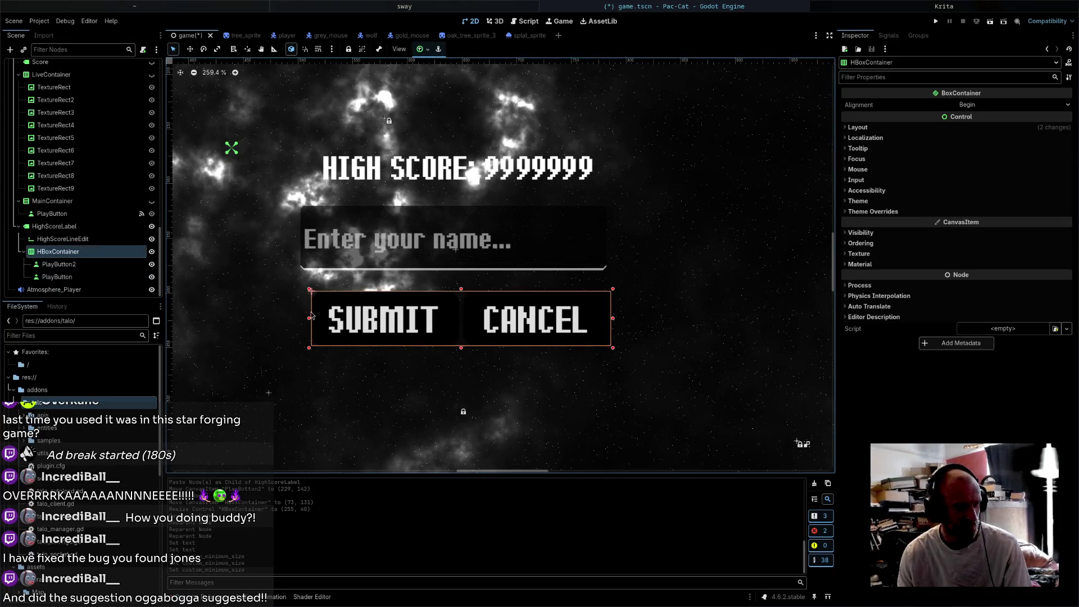
pyautogui.moveTo(311, 316); pyautogui.dragTo(300, 318)
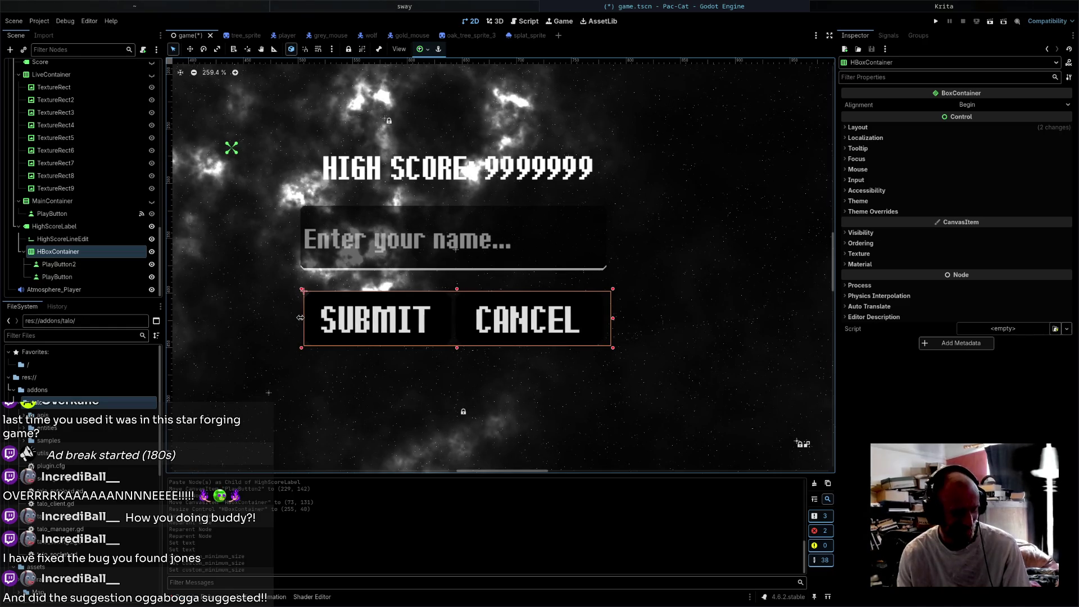
# - Save the game scene and undo an accidental nudge of the label group
pyautogui.hotkey('ctrl', 's')
pyautogui.click(538, 238)
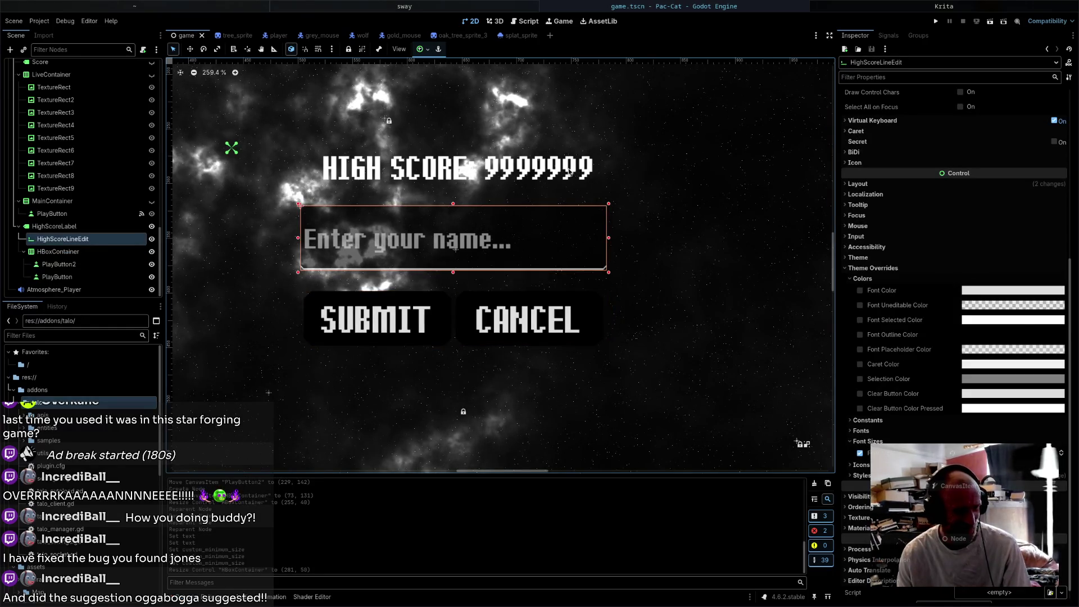
pyautogui.moveTo(568, 174); pyautogui.dragTo(560, 176)
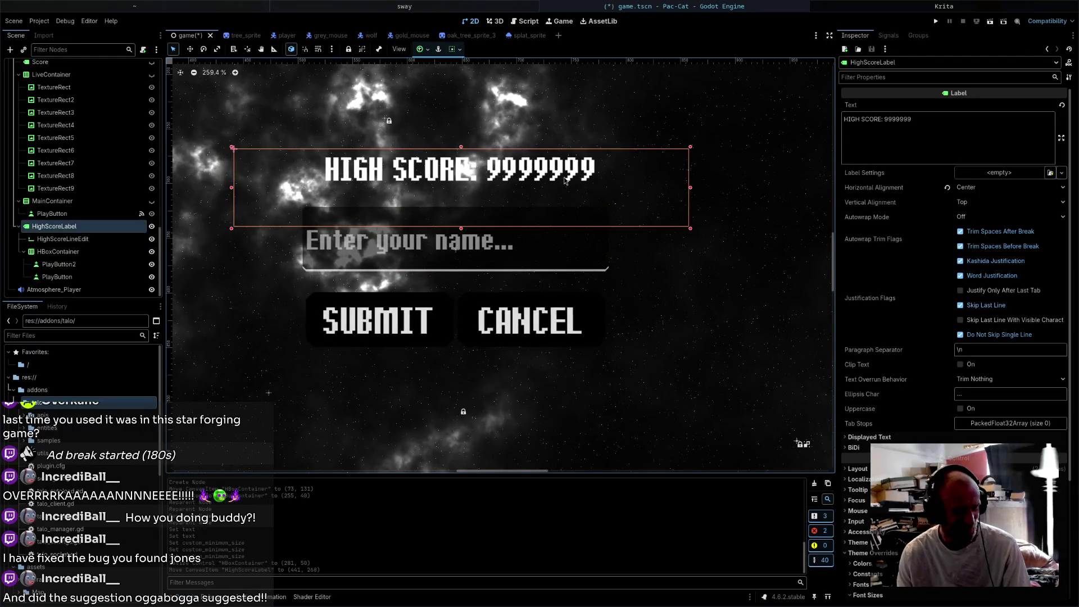
pyautogui.hotkey('ctrl', 'z')
pyautogui.scroll(-4, 669, 197)
pyautogui.scroll(2, 575, 275)
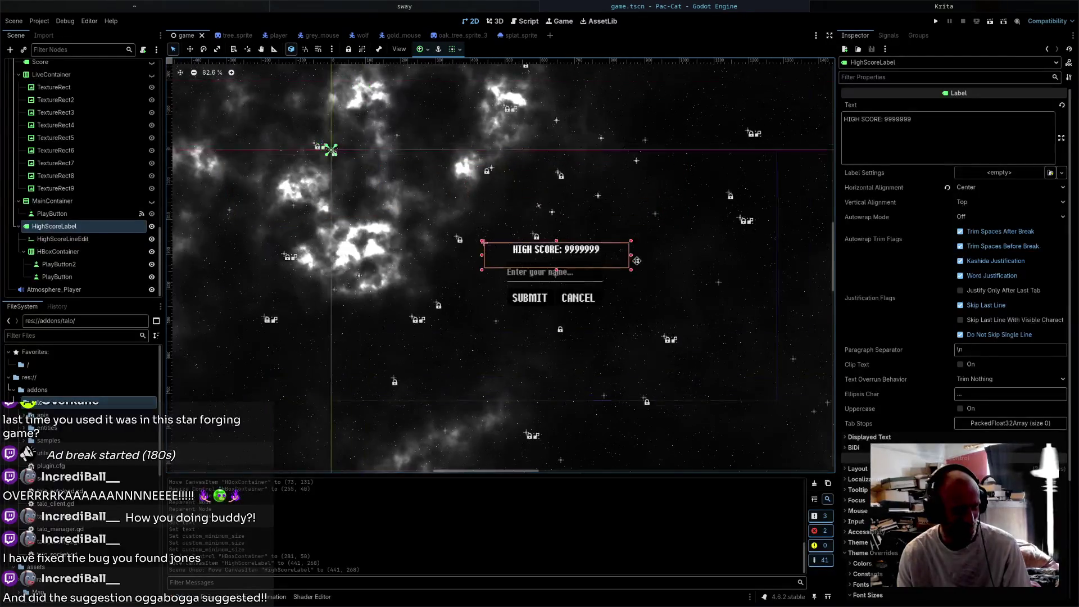
pyautogui.scroll(3, 575, 275)
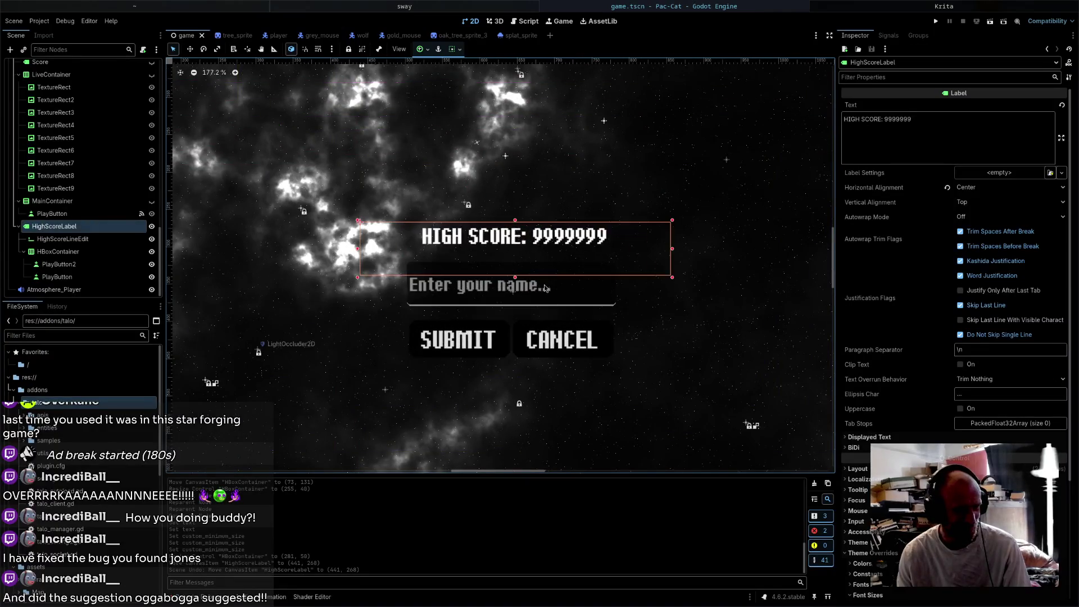
# - Shift the name field and SUBMIT/CANCEL row together about 5 pixels beneath the HIGH SCORE heading
pyautogui.click(569, 299)
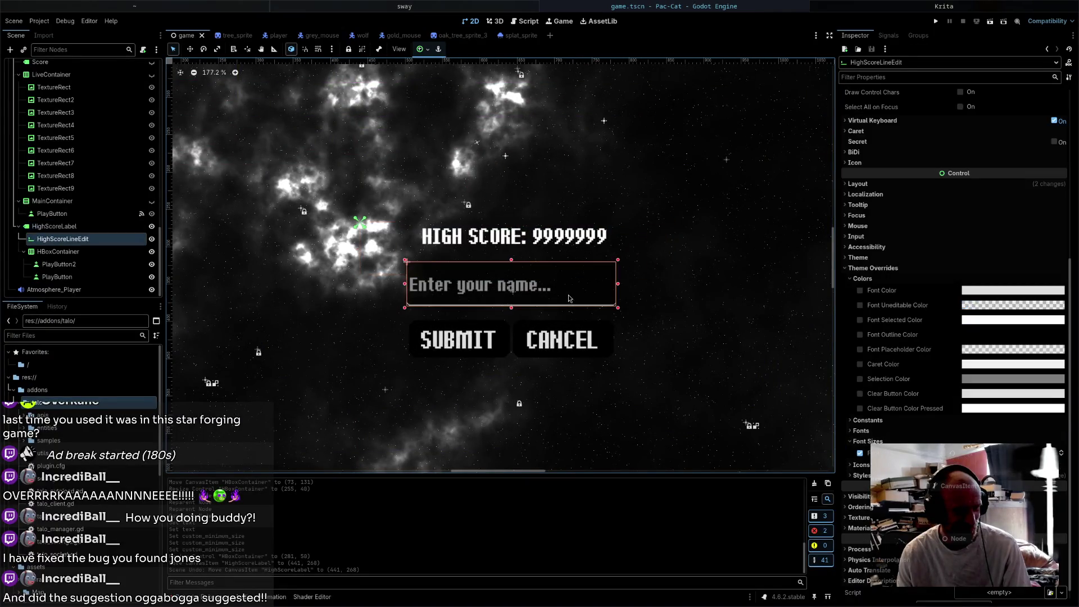
pyautogui.keyDown('ctrl'); pyautogui.click(126, 252); pyautogui.keyUp('ctrl')
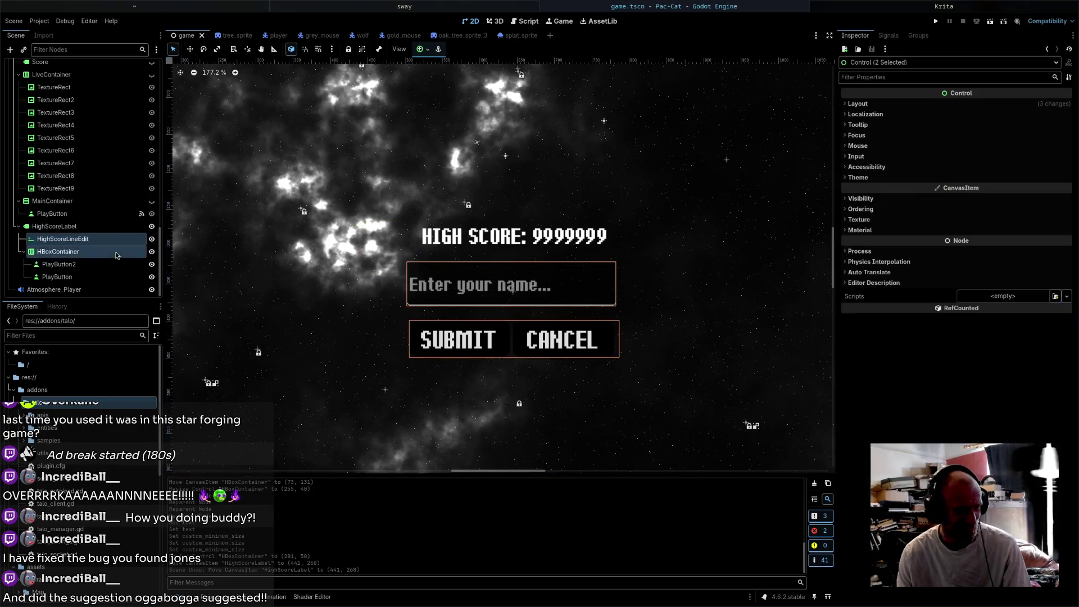
pyautogui.moveTo(566, 281); pyautogui.dragTo(571, 282)
pyautogui.scroll(-4, 661, 287)
pyautogui.click(659, 281)
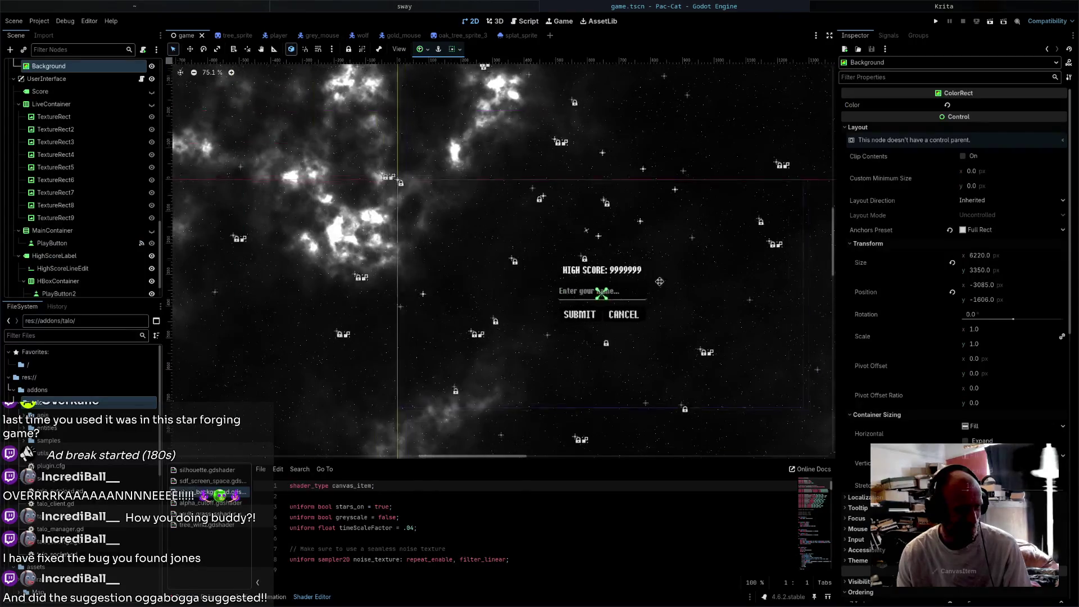
pyautogui.scroll(3, 707, 373)
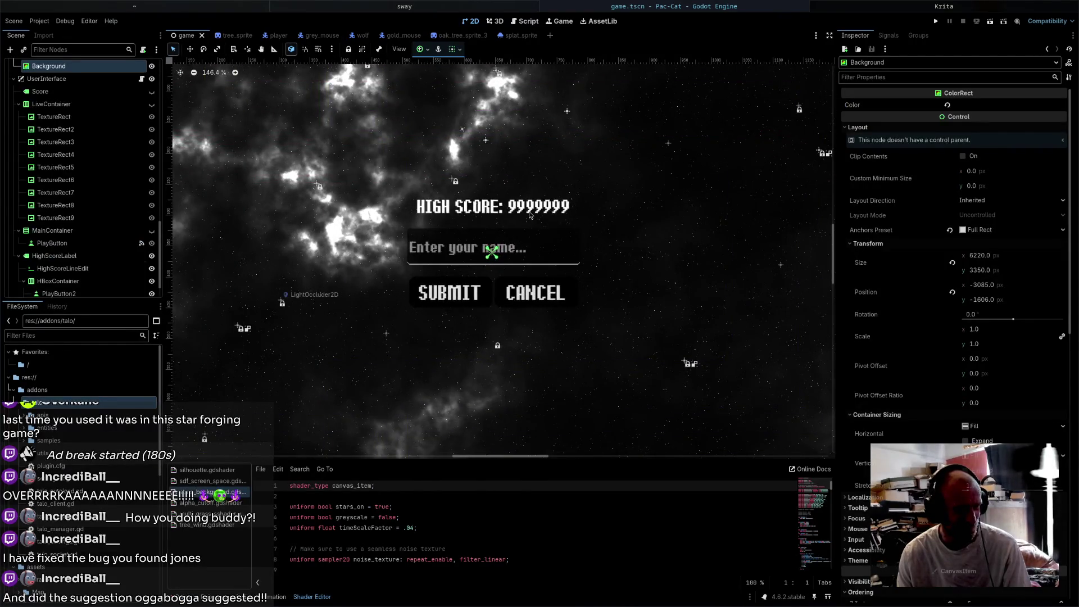
pyautogui.click(530, 214)
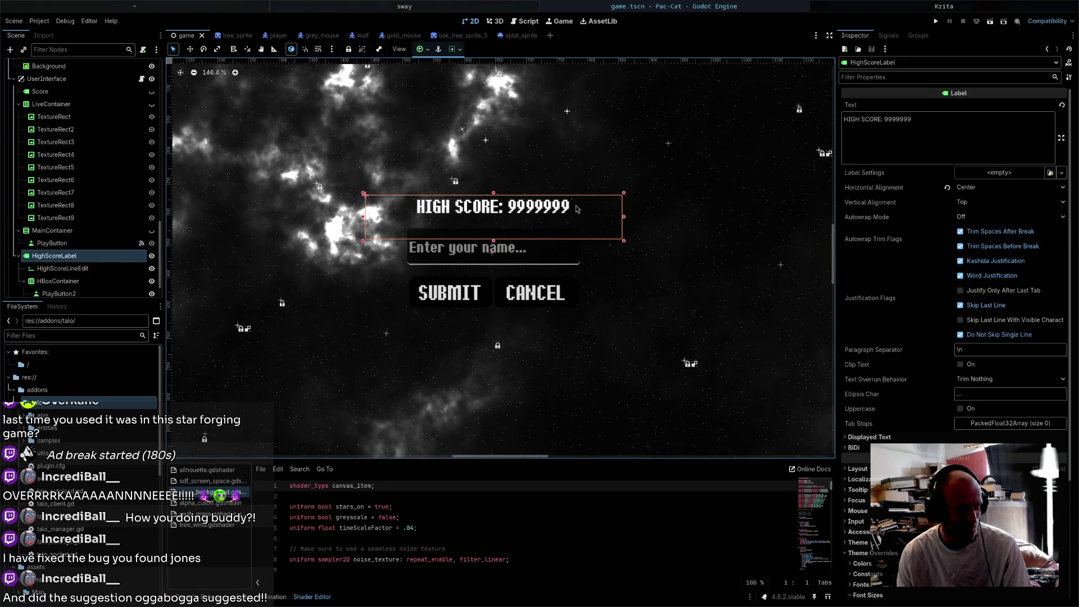
pyautogui.click(545, 261)
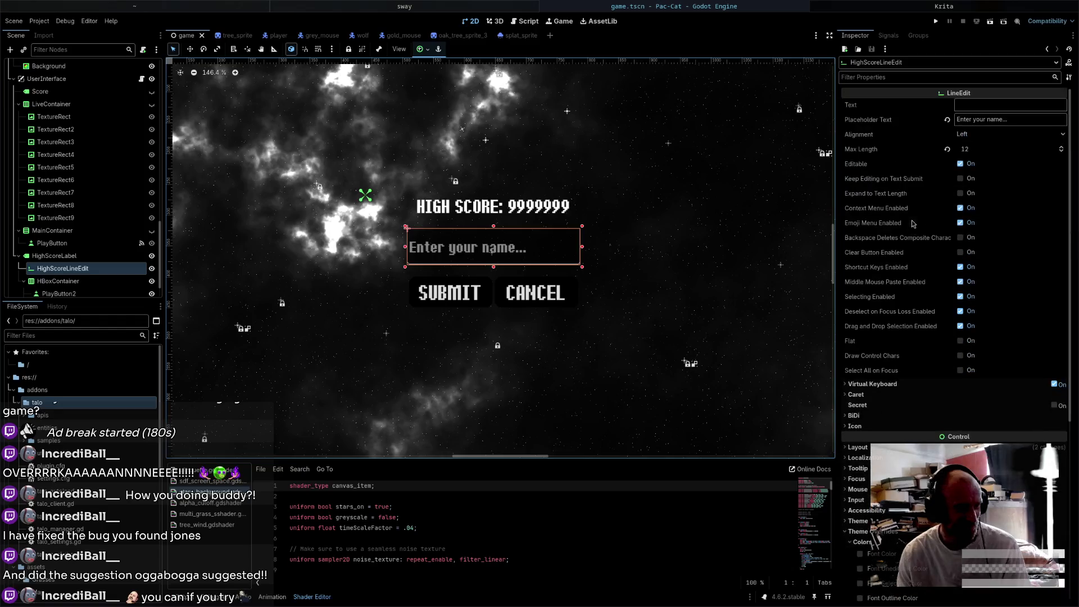
pyautogui.click(95, 294)
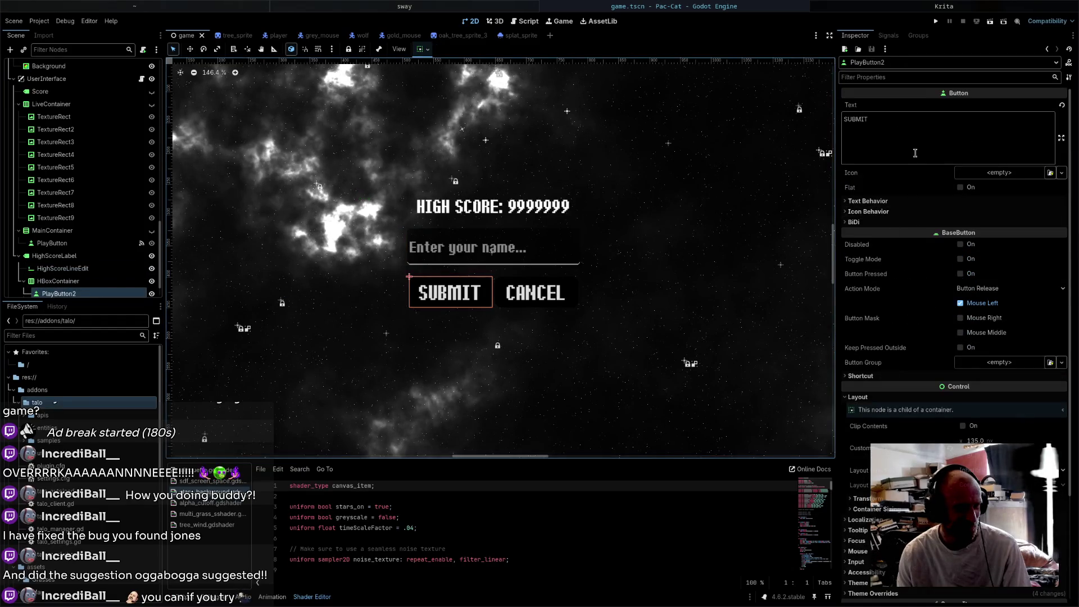
# - Rename the SUBMIT button node to SubmitHighScoreButton
pyautogui.scroll(-1, 50, 268)
pyautogui.doubleClick(50, 268)
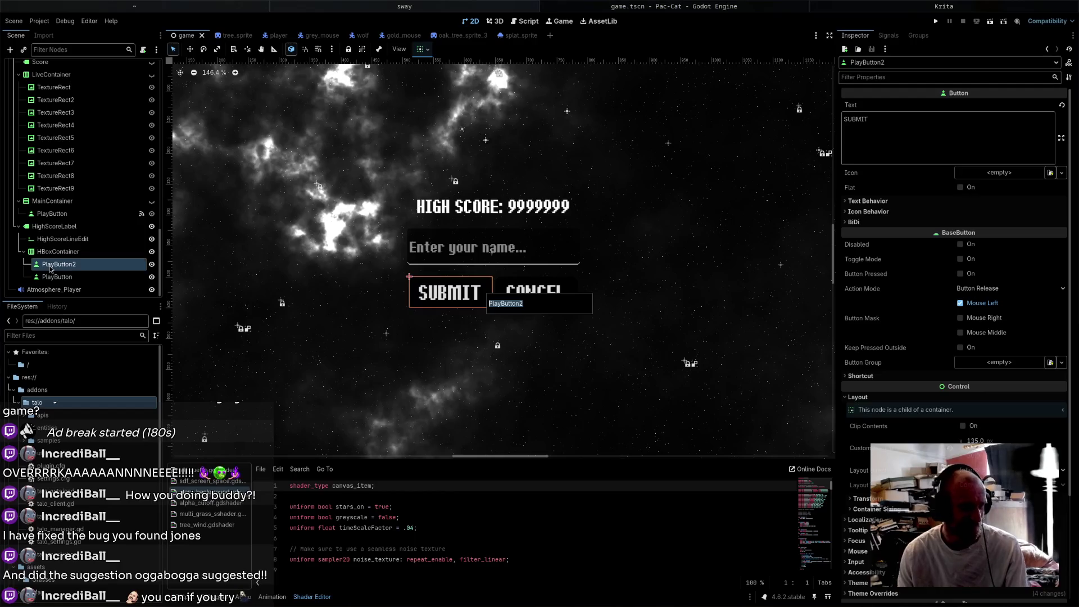
pyautogui.write('SubmitHighScoreButt')
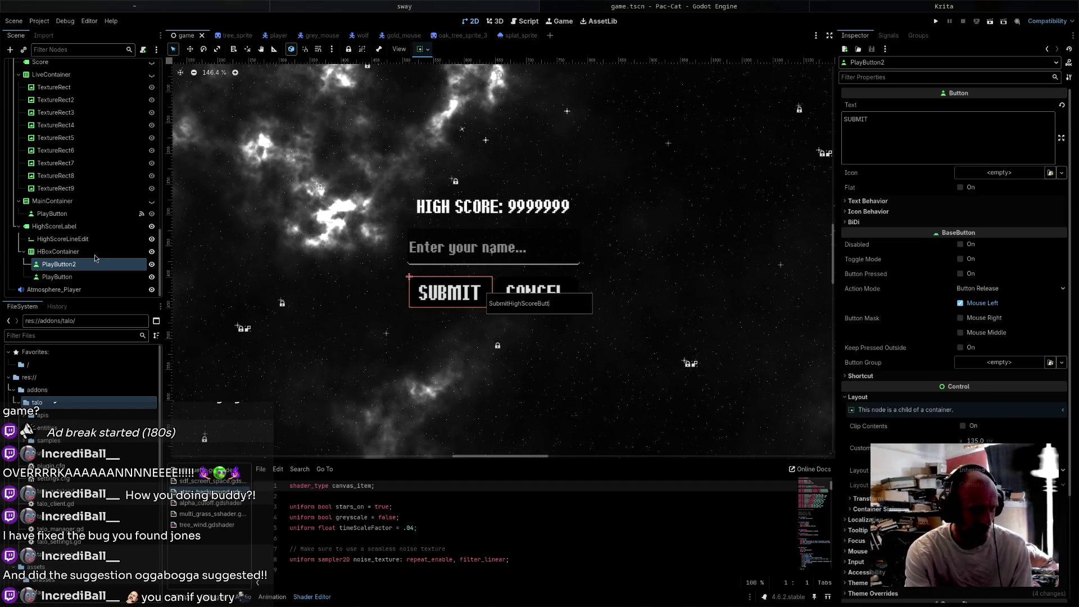
pyautogui.write('on')
pyautogui.press('Return')
# - Rename the CANCEL button node to CancelHighScoreButton and save the scene
pyautogui.click(80, 278)
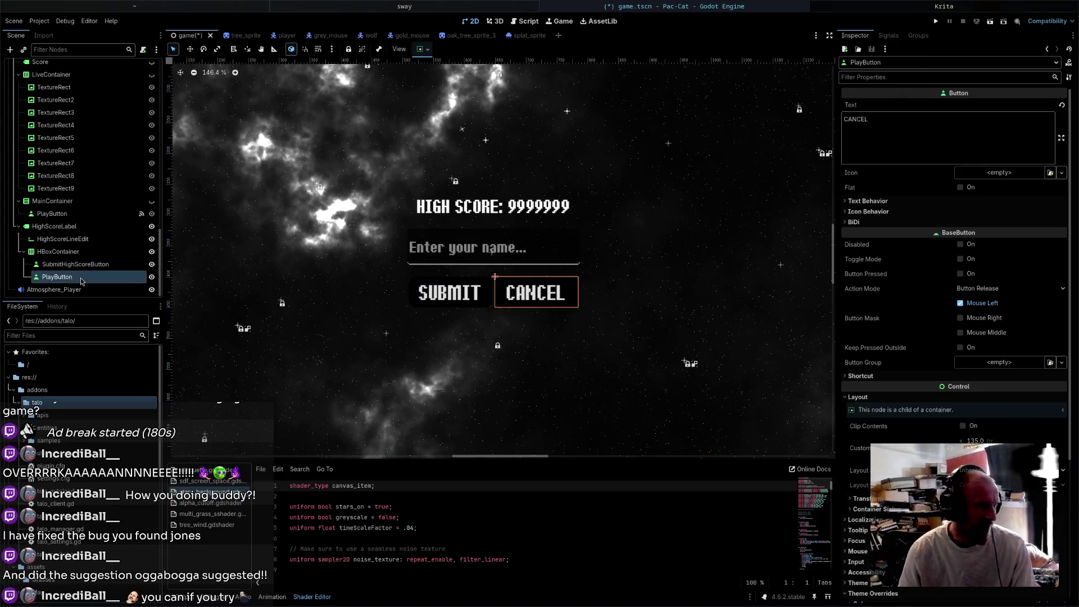
pyautogui.press('F2')
pyautogui.write('CancelHighScoreButton')
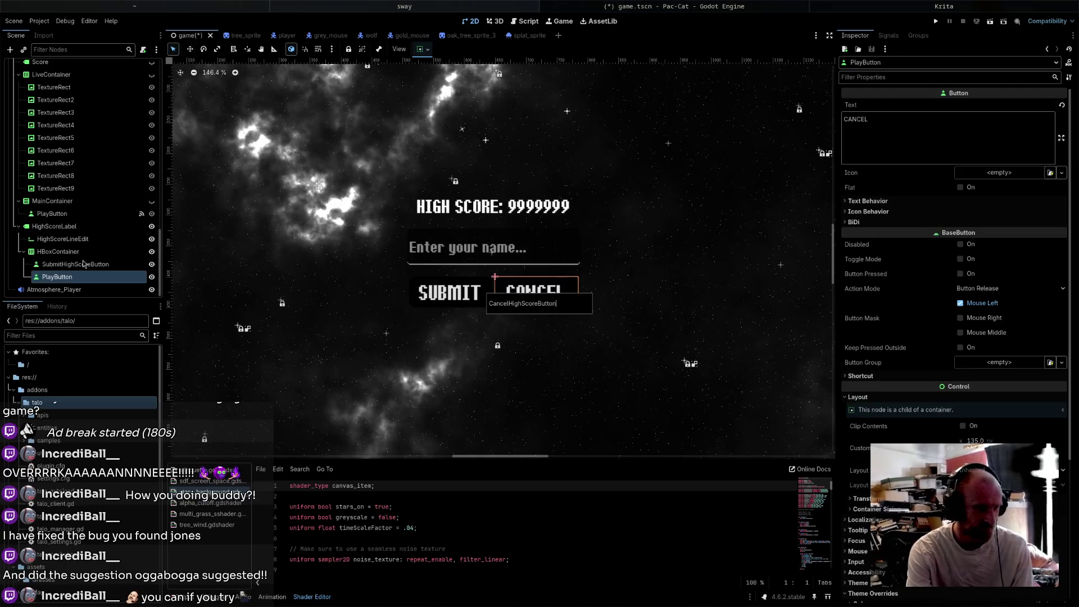
pyautogui.press('Return')
pyautogui.hotkey('ctrl', 's')
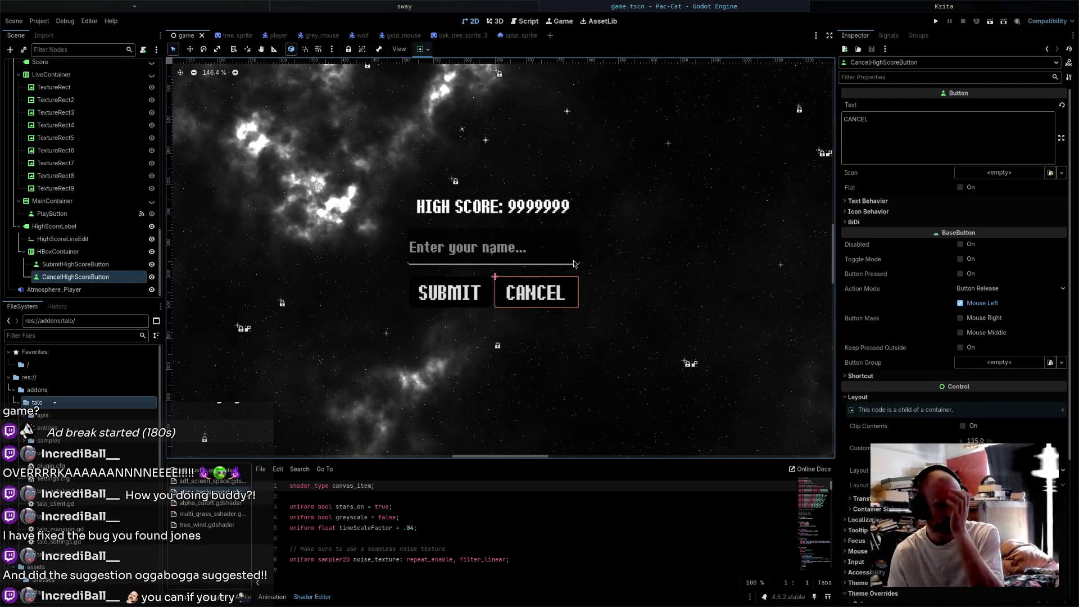
pyautogui.click(123, 241)
pyautogui.scroll(5, 123, 241)
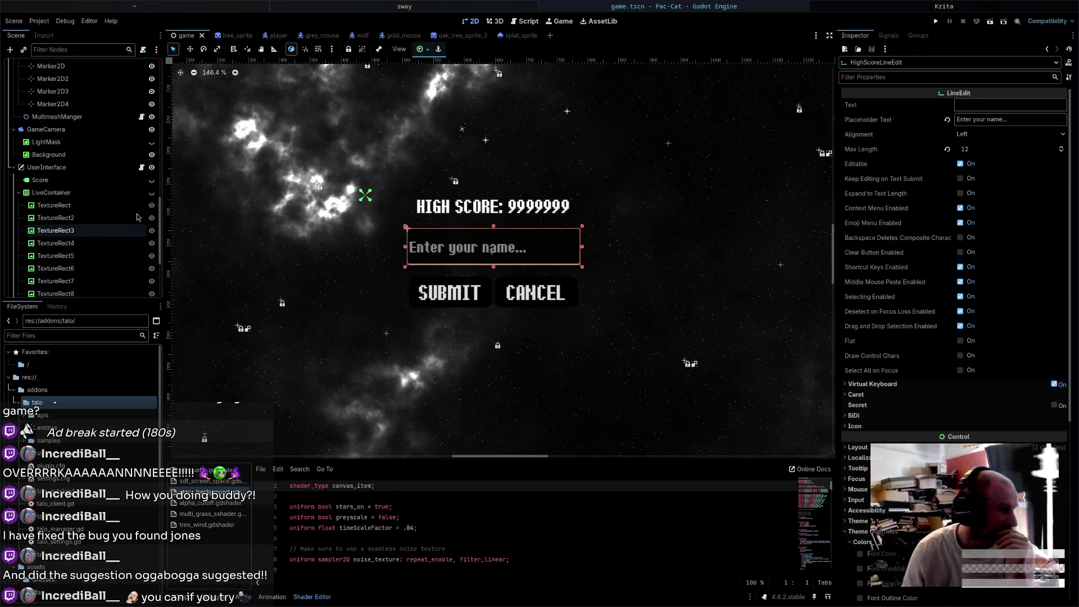
# - In user_interface.gd, delete the old high_score_label declaration
pyautogui.click(141, 167)
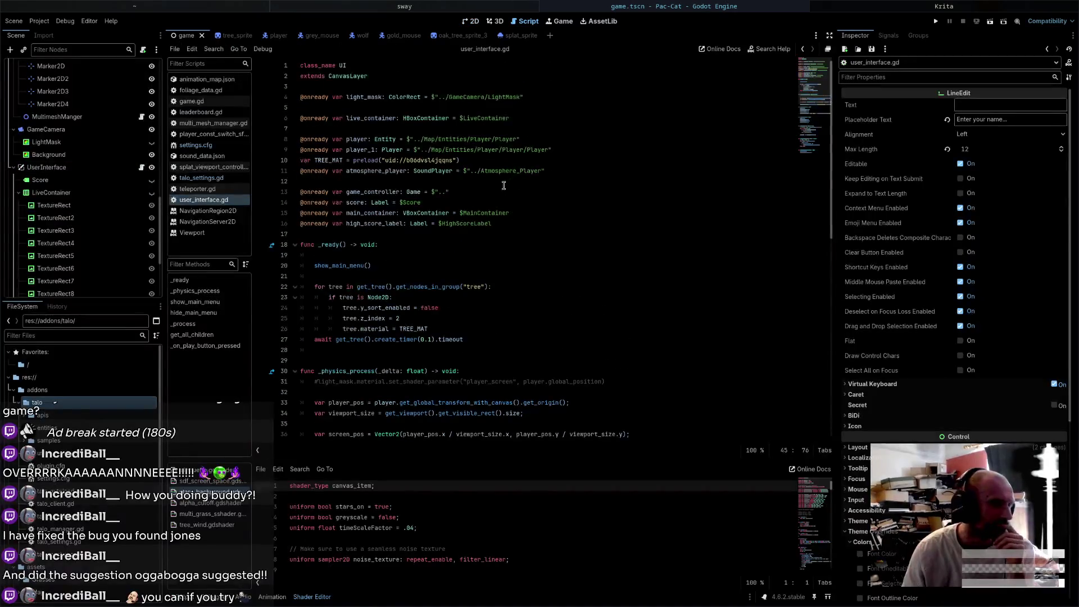
pyautogui.tripleClick(502, 223)
pyautogui.press('BackSpace')
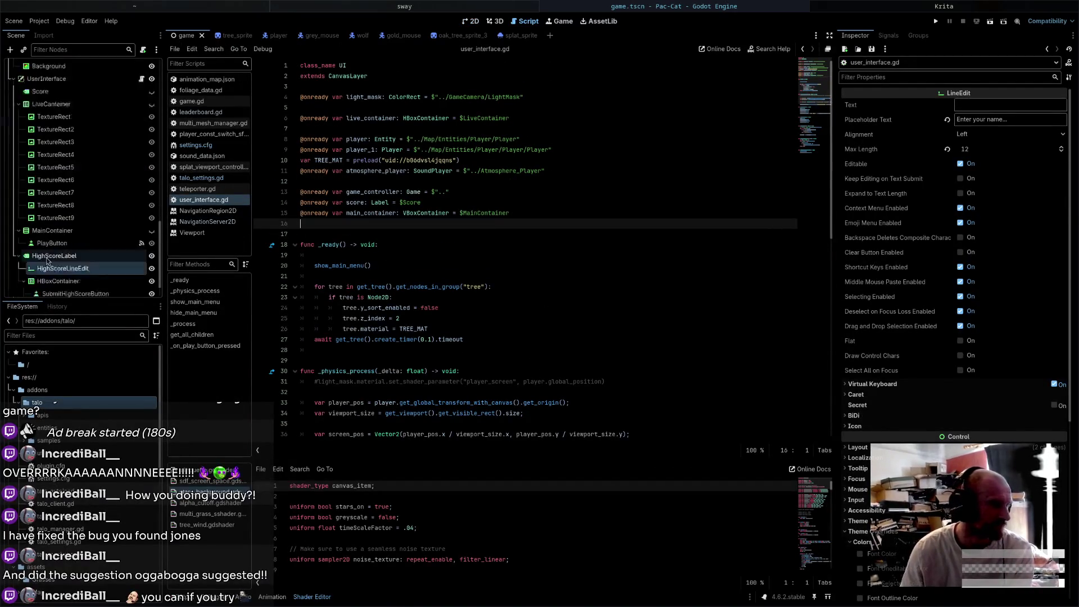
pyautogui.scroll(-5, 79, 241)
pyautogui.click(78, 241)
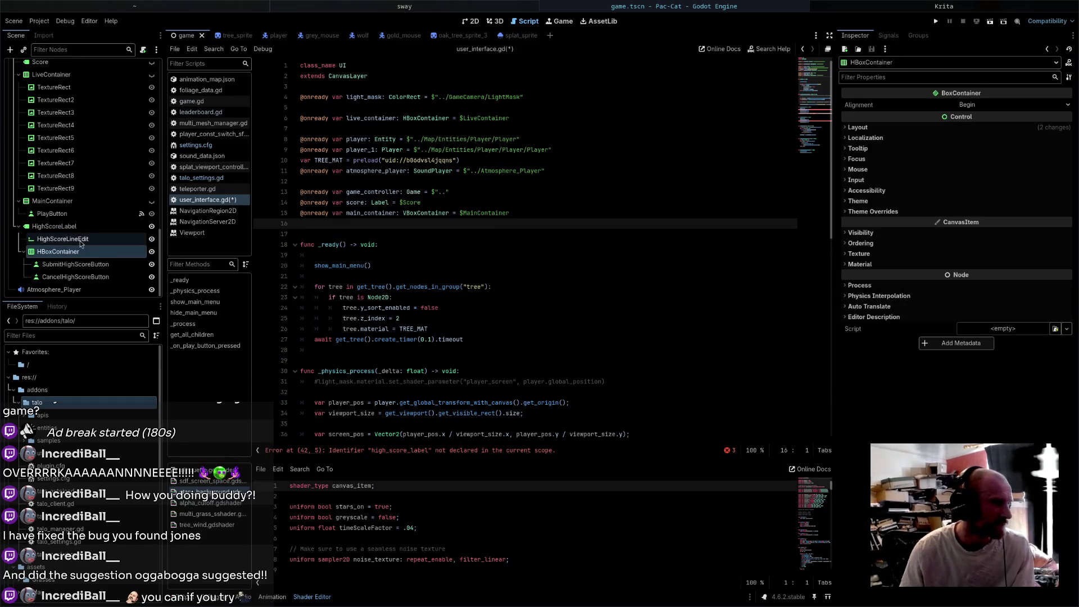
pyautogui.click(72, 227)
pyautogui.moveTo(72, 226); pyautogui.dragTo(413, 225)
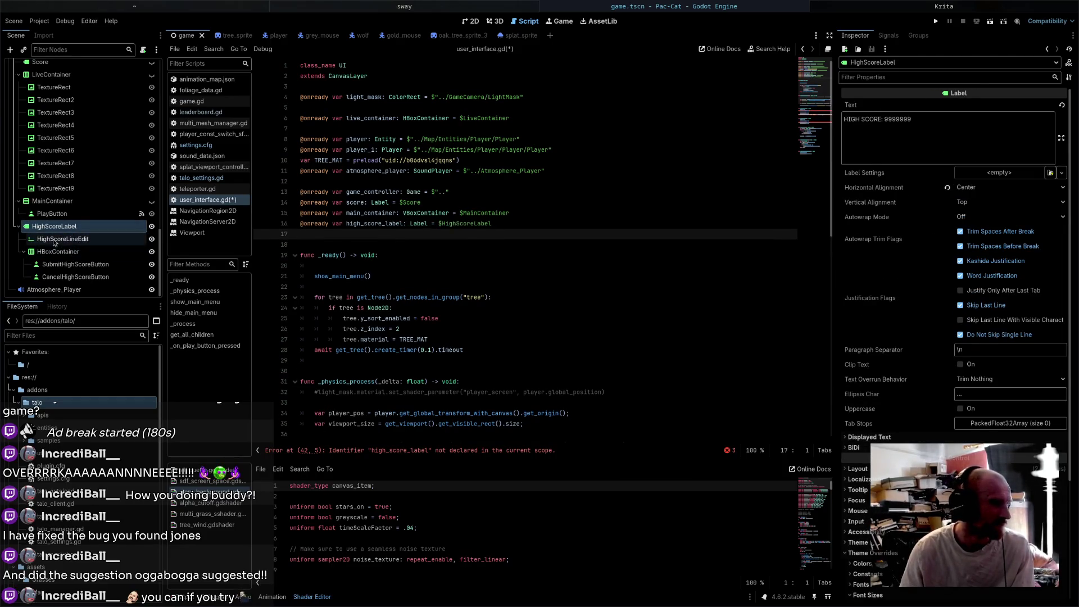
pyautogui.click(84, 240)
pyautogui.moveTo(84, 241)
pyautogui.mouseDown()
pyautogui.moveTo(399, 243)
pyautogui.moveTo(393, 235)
pyautogui.mouseUp()
# - Drop the trial button and line-edit references, keeping only the label reference, and save the script
pyautogui.click(59, 252)
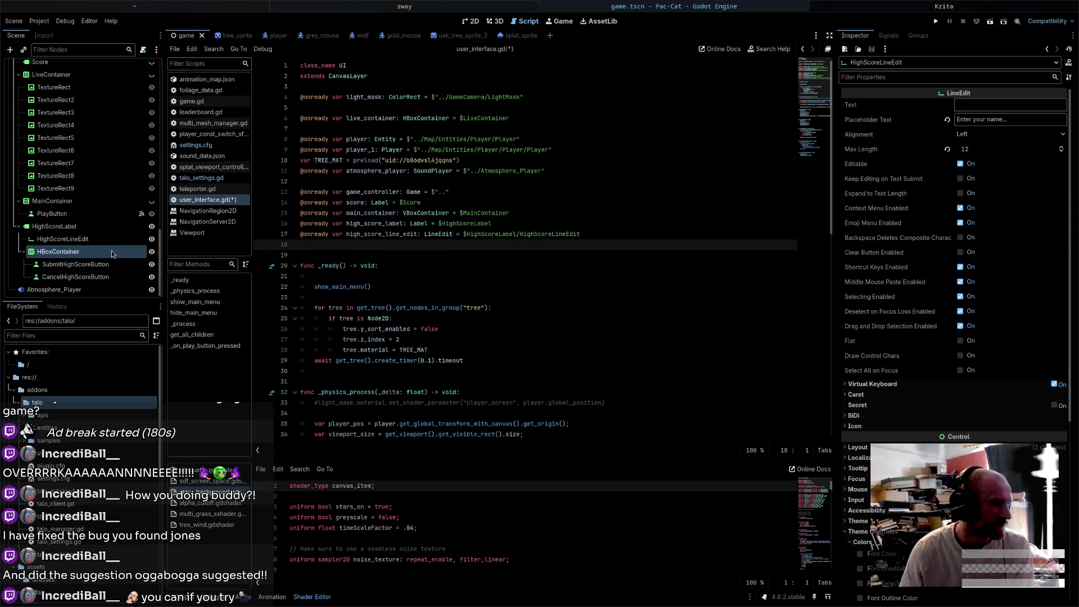
pyautogui.click(63, 265)
pyautogui.keyDown('shift'); pyautogui.click(75, 277); pyautogui.keyUp('shift')
pyautogui.moveTo(73, 269); pyautogui.dragTo(307, 246)
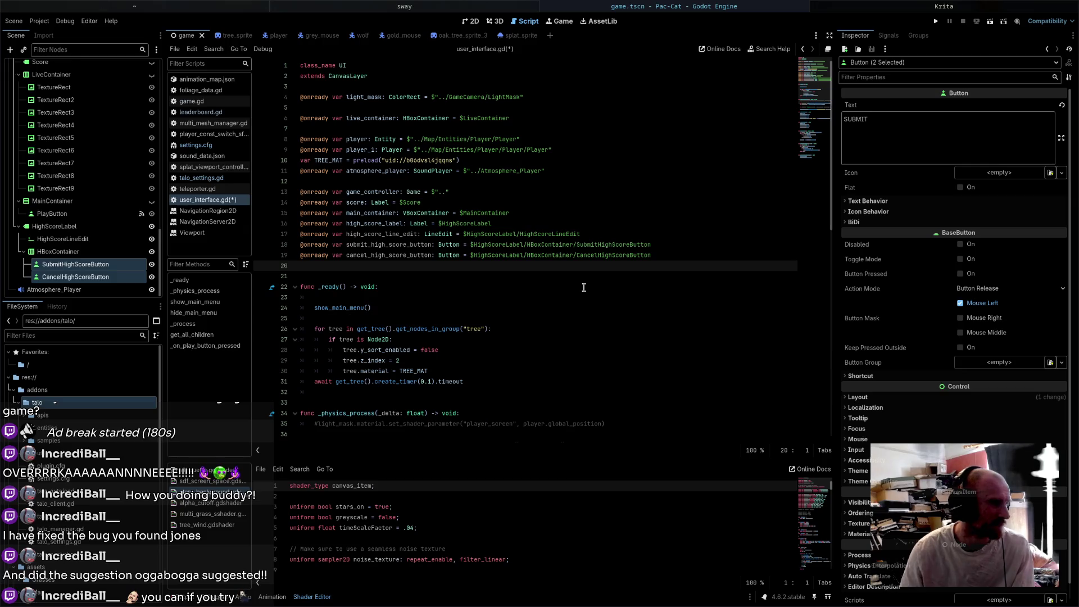
pyautogui.hotkey('ctrl', 'z')
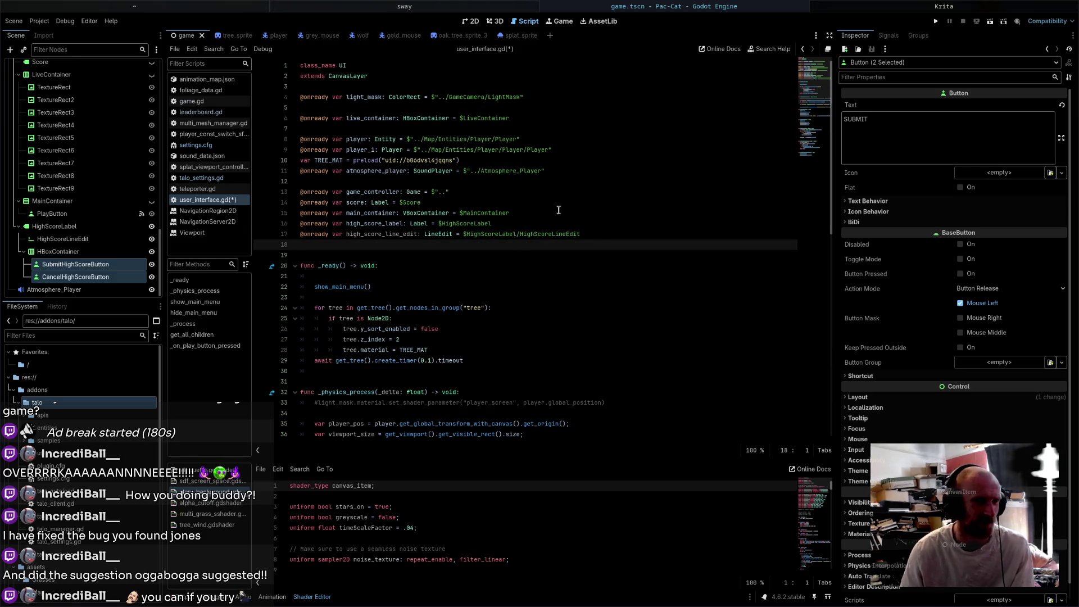
pyautogui.moveTo(595, 236); pyautogui.dragTo(598, 226)
pyautogui.press('BackSpace')
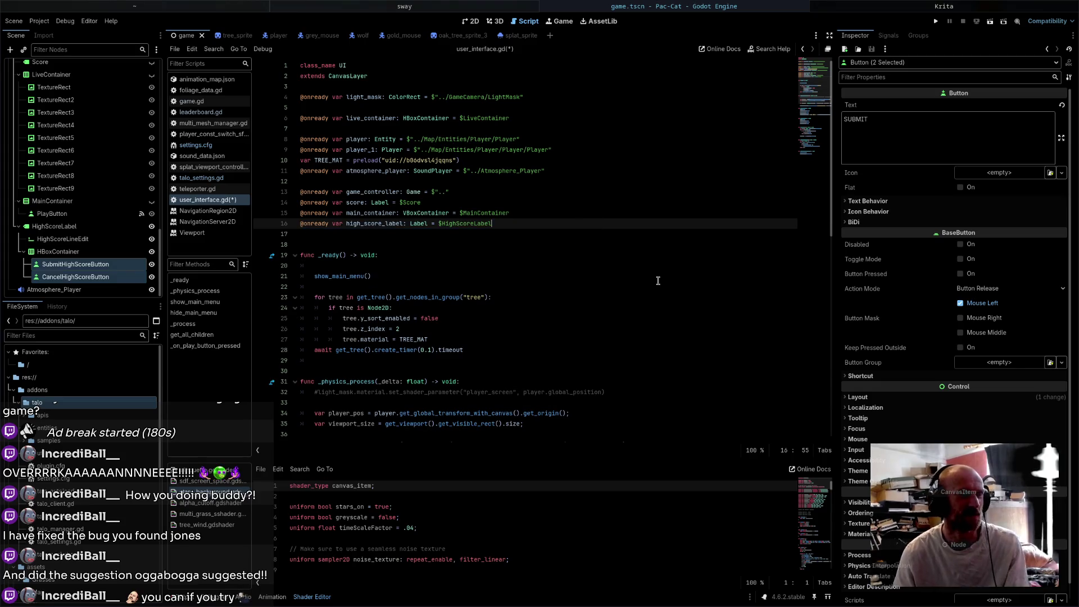
pyautogui.hotkey('ctrl', 's')
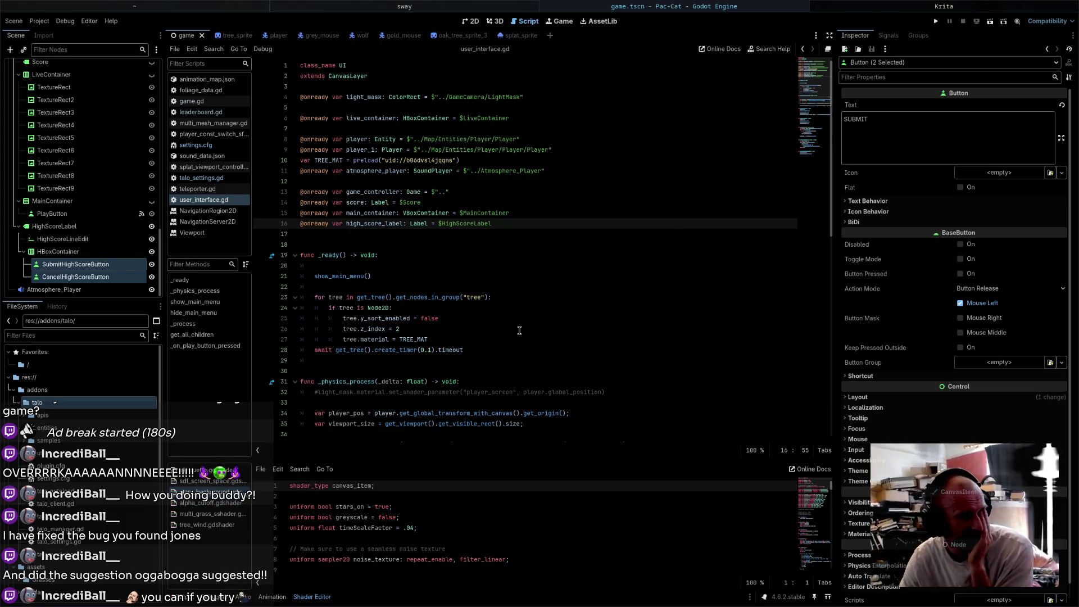
# - Change line 43 from high_score_label.show() to high_score_label.hide()
pyautogui.scroll(-10, 519, 331)
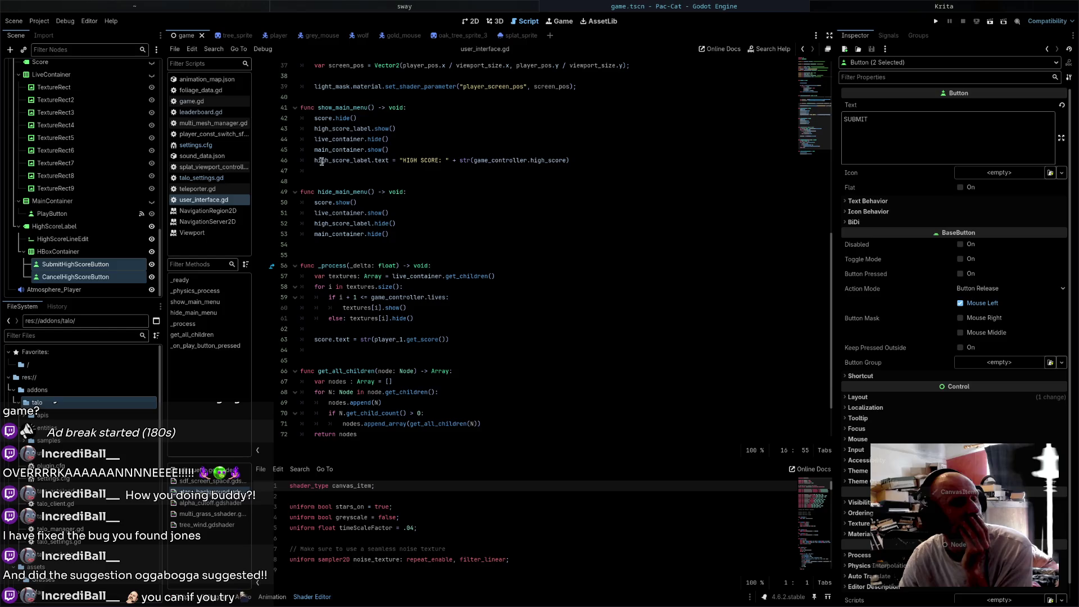
pyautogui.moveTo(314, 162); pyautogui.dragTo(708, 160)
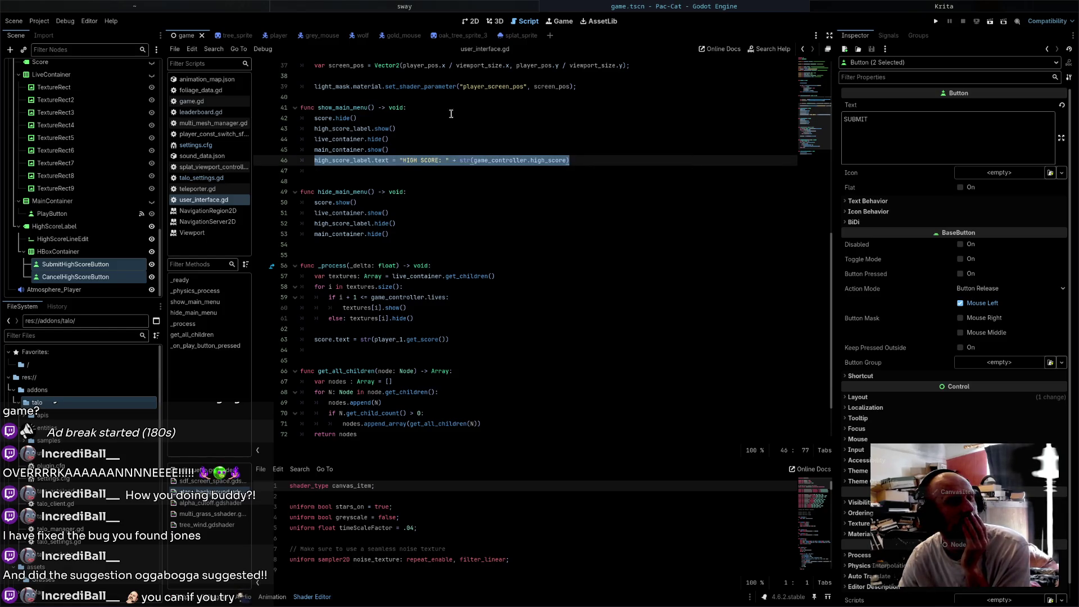
pyautogui.doubleClick(385, 130)
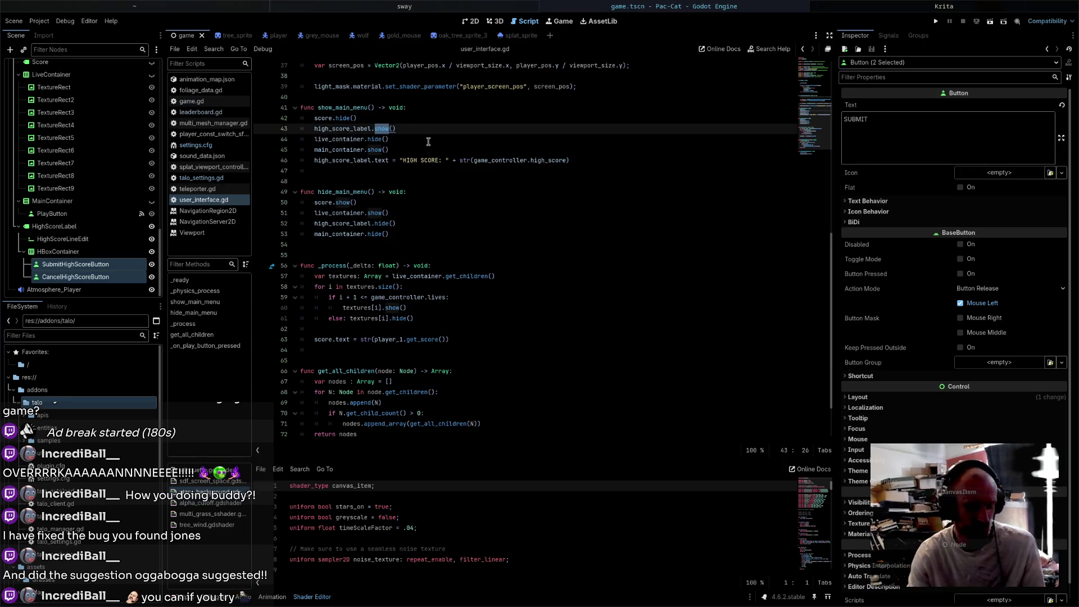
pyautogui.write('hide')
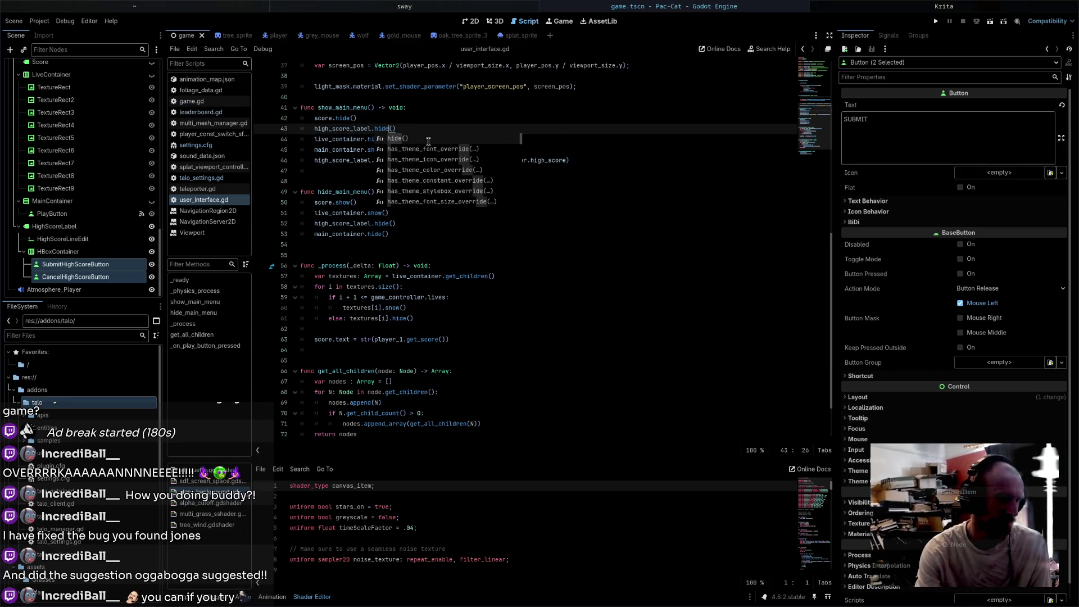
pyautogui.press('Return')
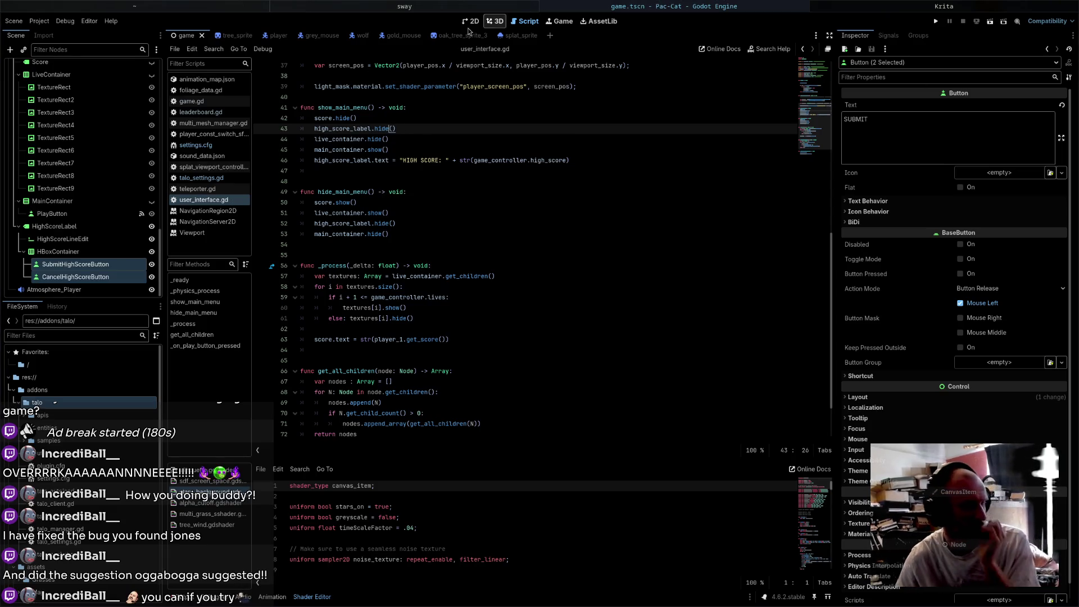
pyautogui.scroll(4, 132, 206)
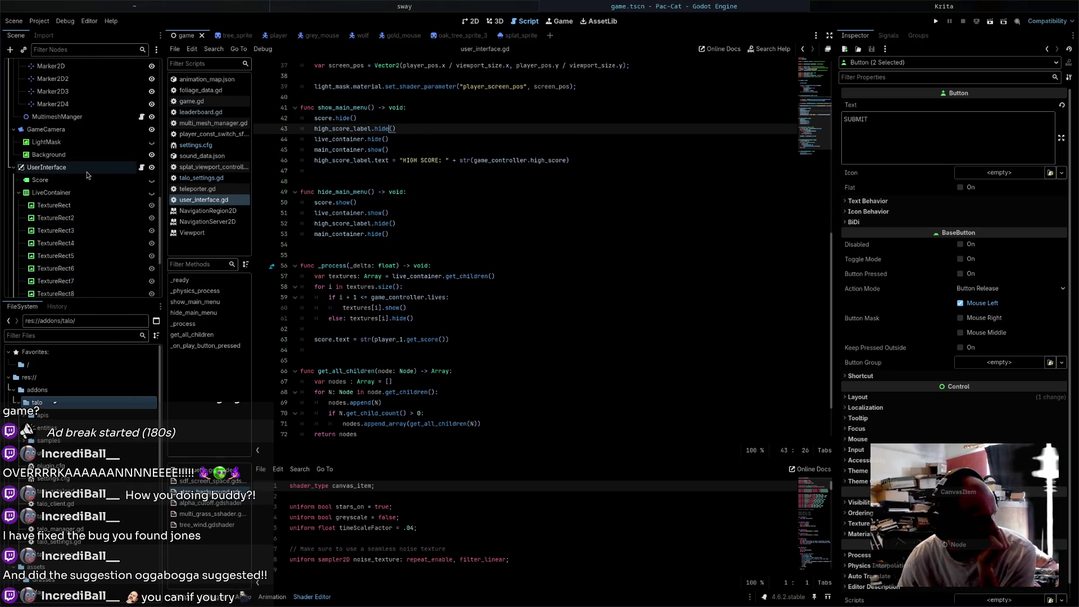
# - Add a Panel child node under UserInterface
pyautogui.rightClick(88, 168)
pyautogui.click(125, 193)
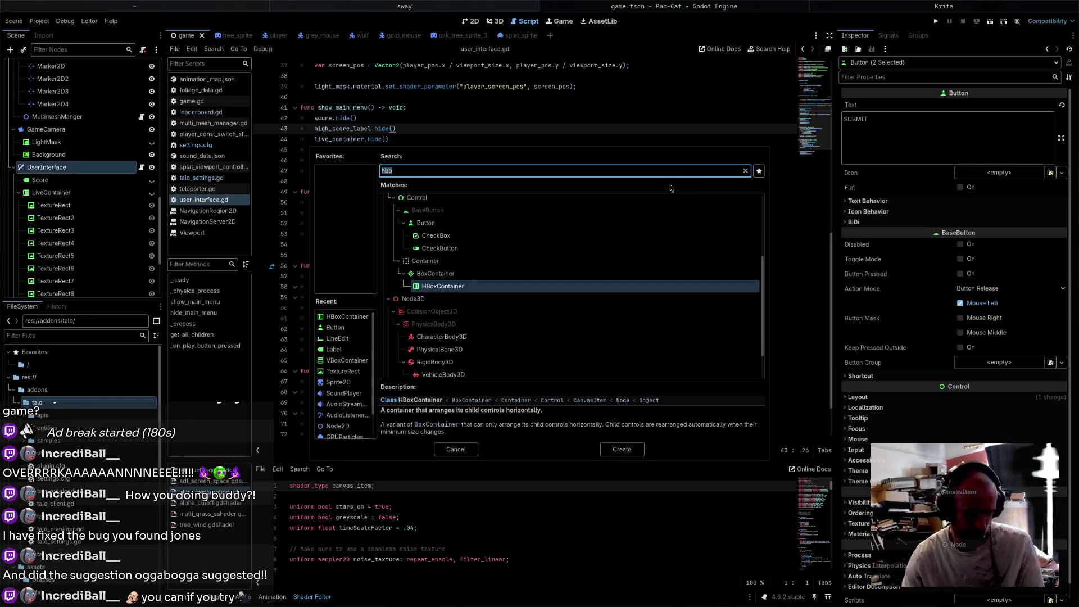
pyautogui.write('panel')
pyautogui.press('Return')
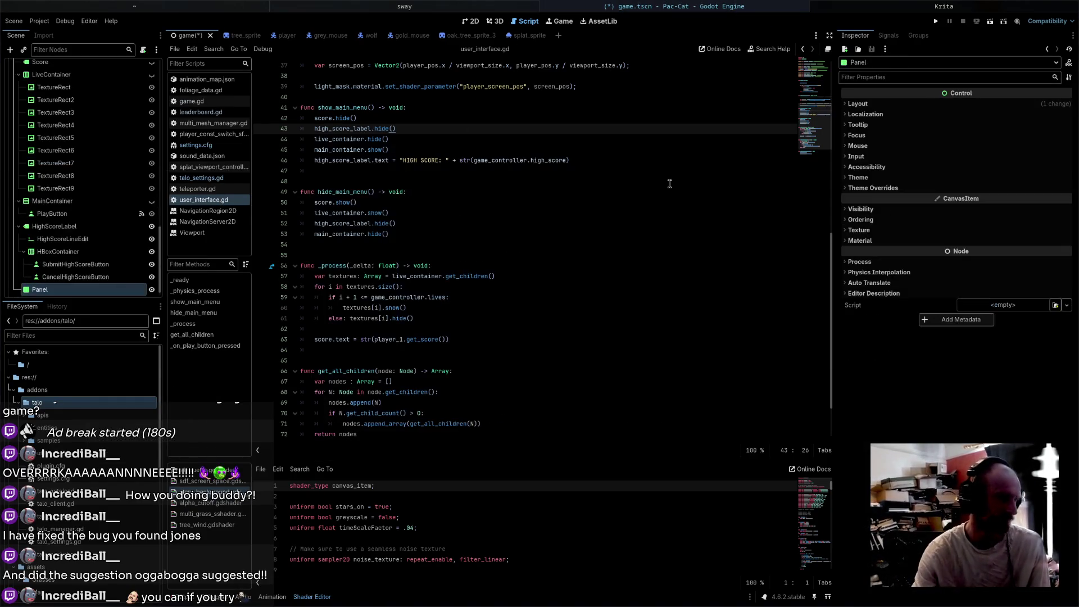
pyautogui.doubleClick(77, 286)
pyautogui.write('HighScores')
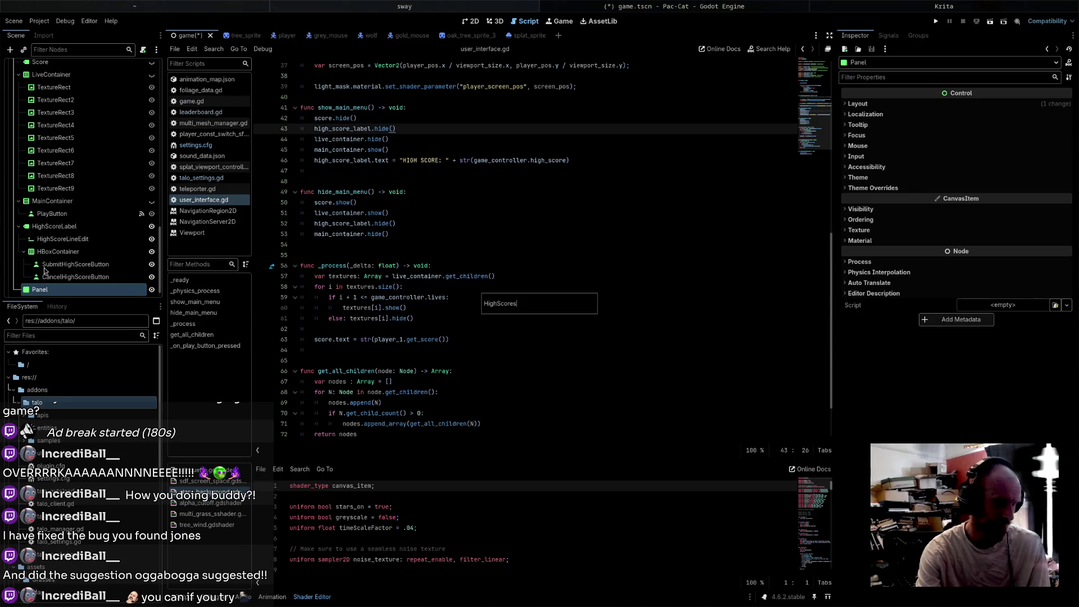
pyautogui.write('Leaderb')
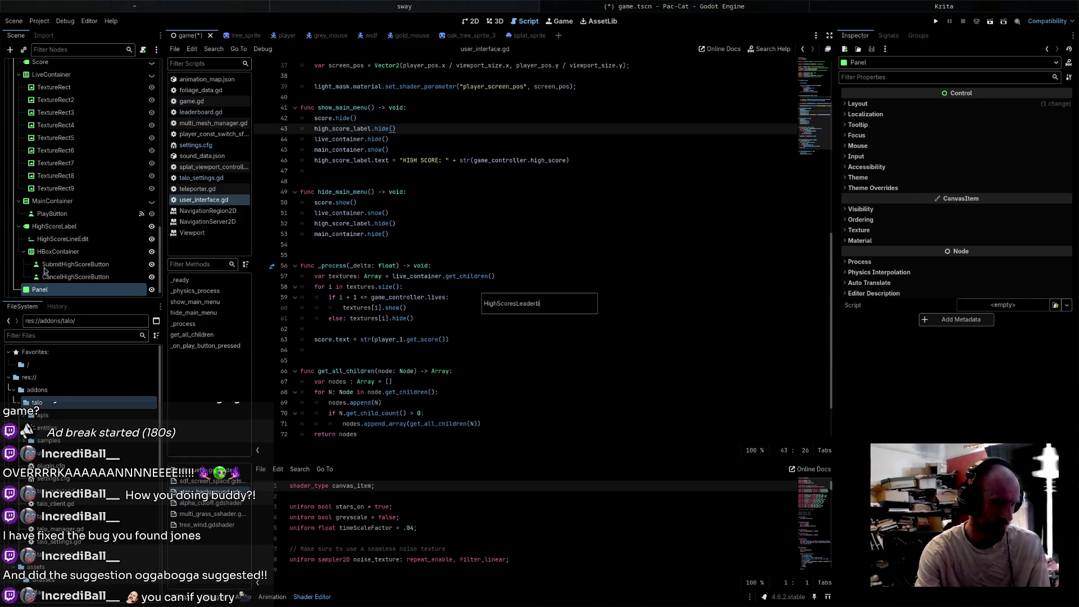
pyautogui.write('oard')
pyautogui.press('Return')
pyautogui.hotkey('ctrl', 's')
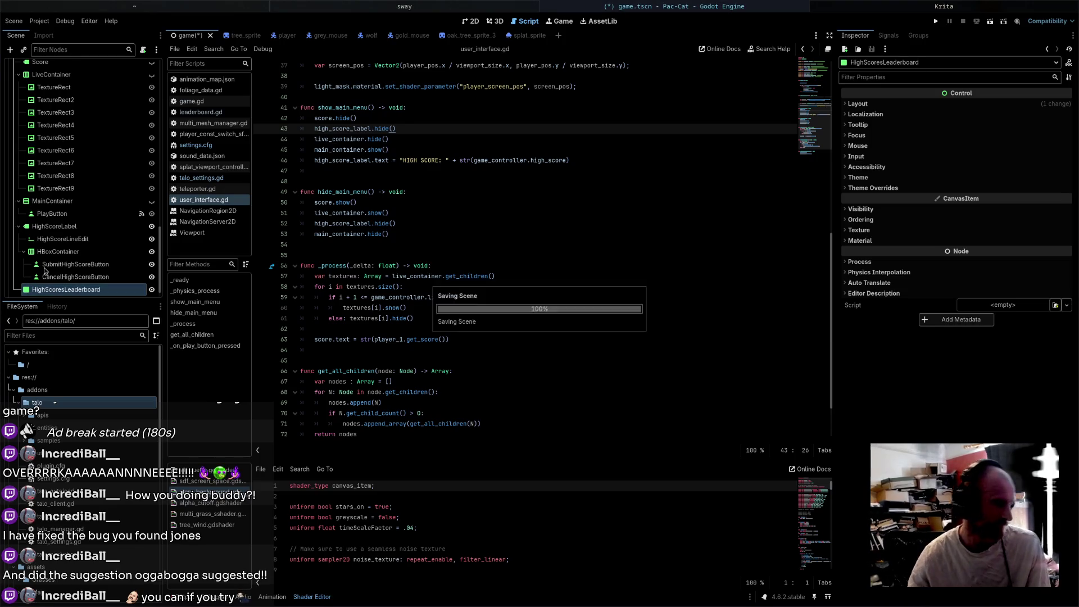
pyautogui.scroll(10, 458, 168)
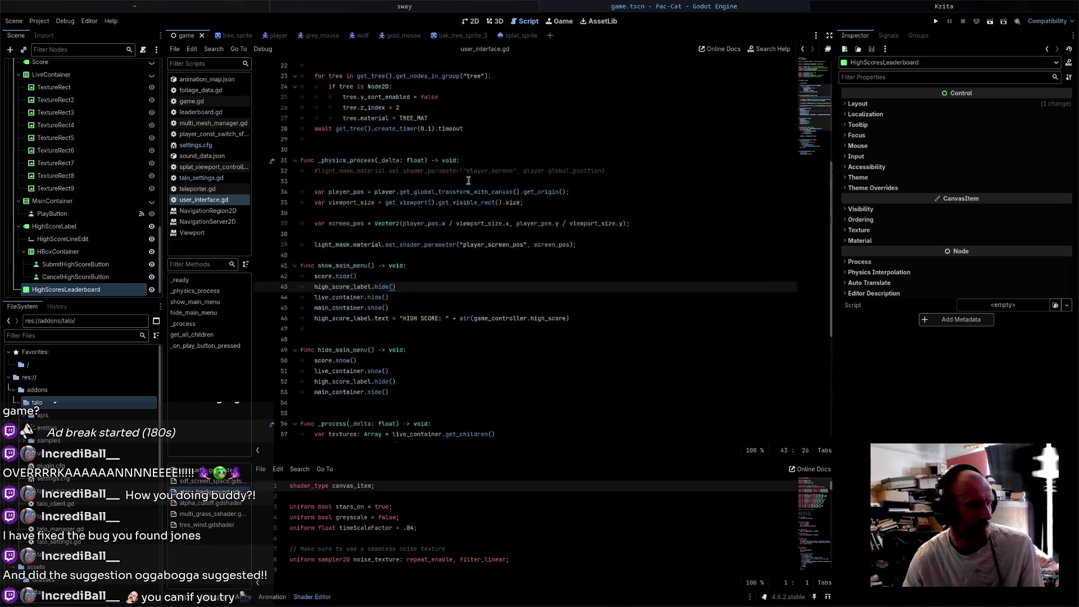
pyautogui.moveTo(151, 289)
pyautogui.mouseDown()
pyautogui.moveTo(101, 295)
pyautogui.moveTo(395, 236)
pyautogui.mouseUp()
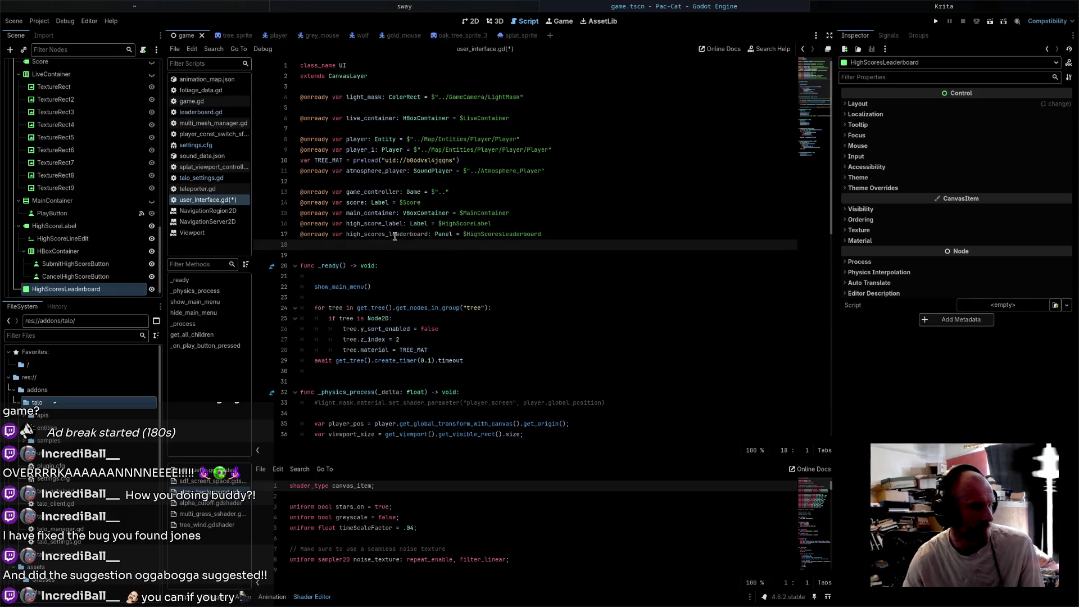
# - Move the HighScoresLeaderboard panel right of the high-score entry, resize it into a tall box, and save
pyautogui.click(471, 21)
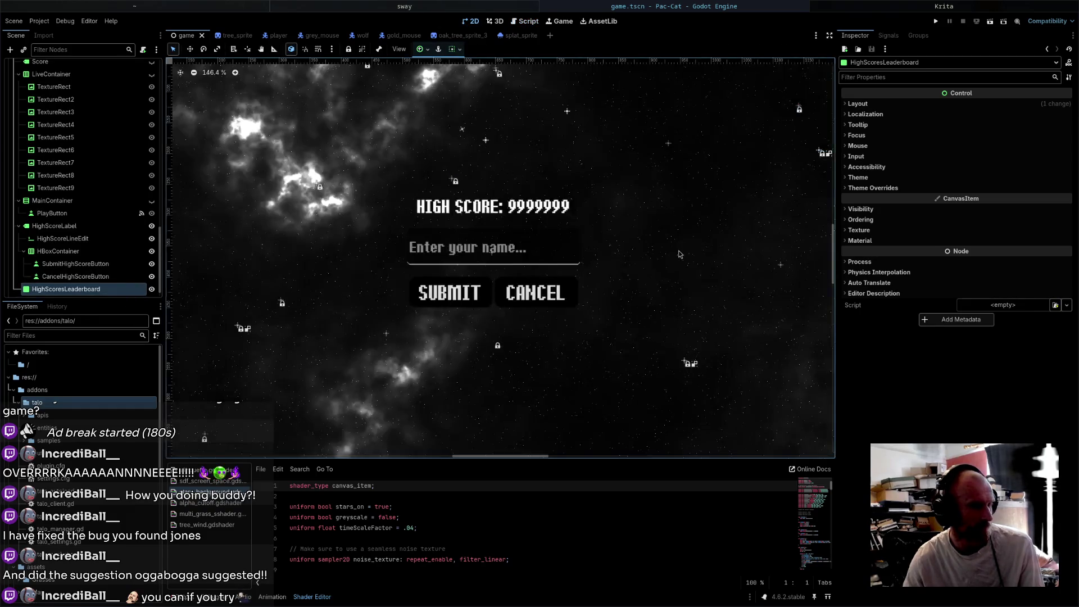
pyautogui.scroll(-3, 554, 264)
pyautogui.press('w')
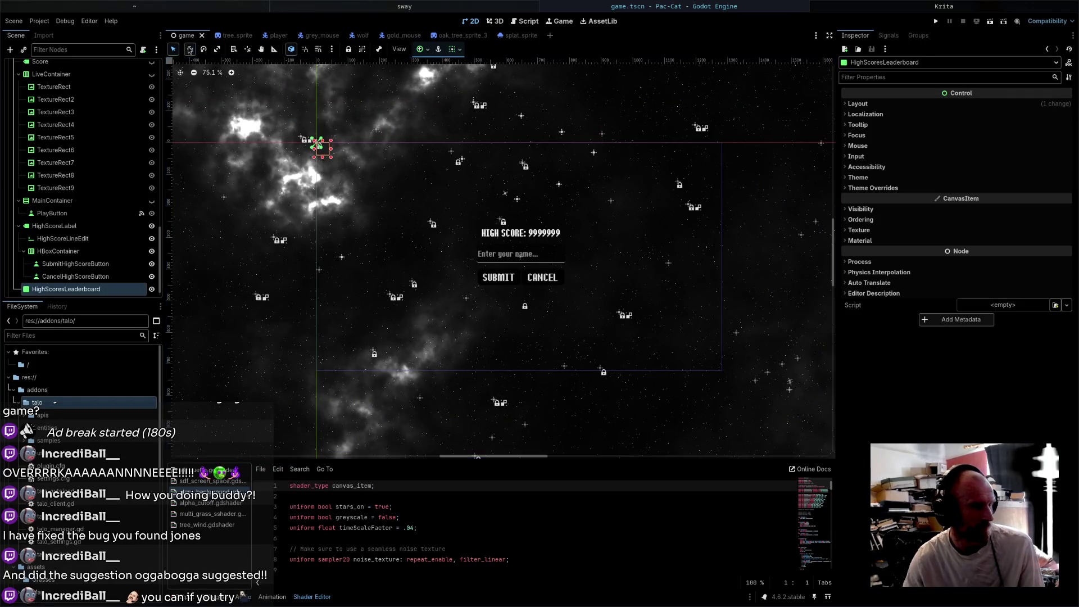
pyautogui.moveTo(325, 154)
pyautogui.mouseDown()
pyautogui.moveTo(641, 208)
pyautogui.moveTo(563, 176)
pyautogui.moveTo(708, 360)
pyautogui.moveTo(708, 347)
pyautogui.mouseUp()
pyautogui.click(173, 49)
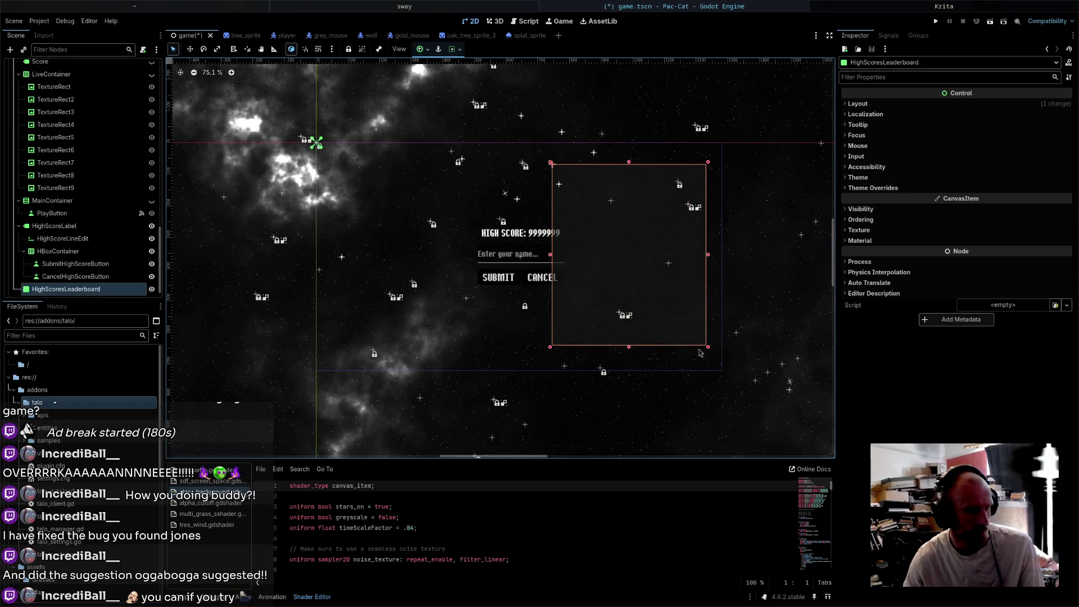
pyautogui.hotkey('ctrl', 's')
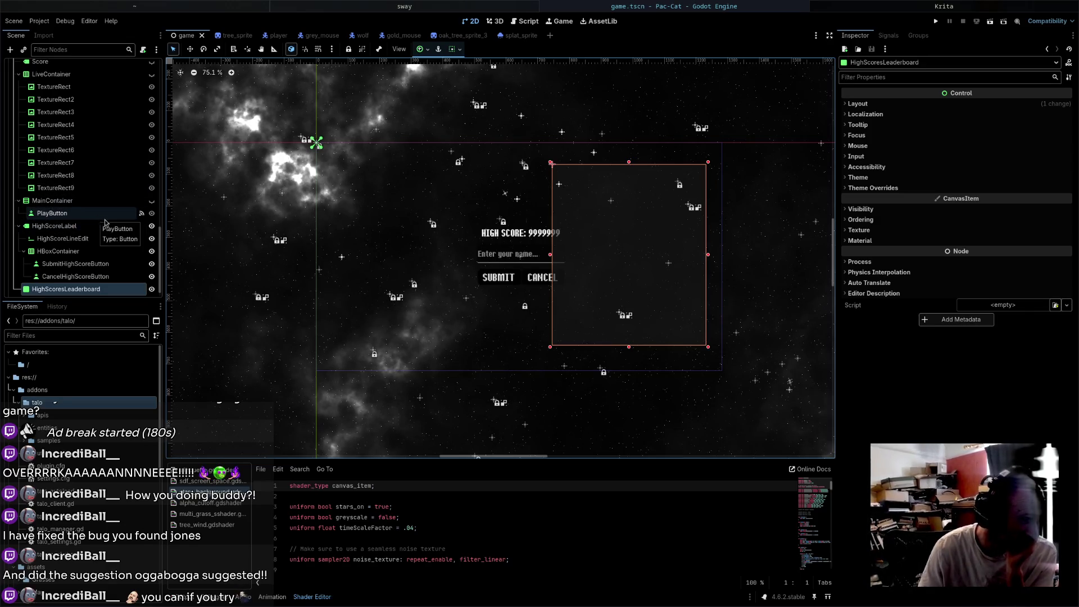
# - Reopen user_interface.gd from the UserInterface node's script icon
pyautogui.scroll(5, 105, 223)
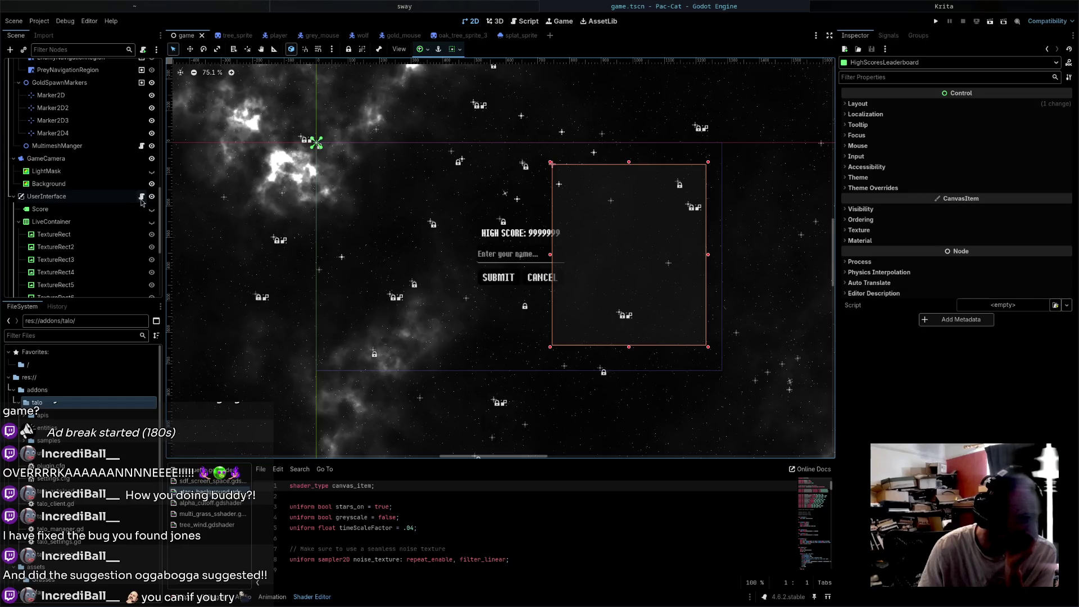
pyautogui.click(142, 197)
pyautogui.click(617, 234)
pyautogui.scroll(-9, 597, 205)
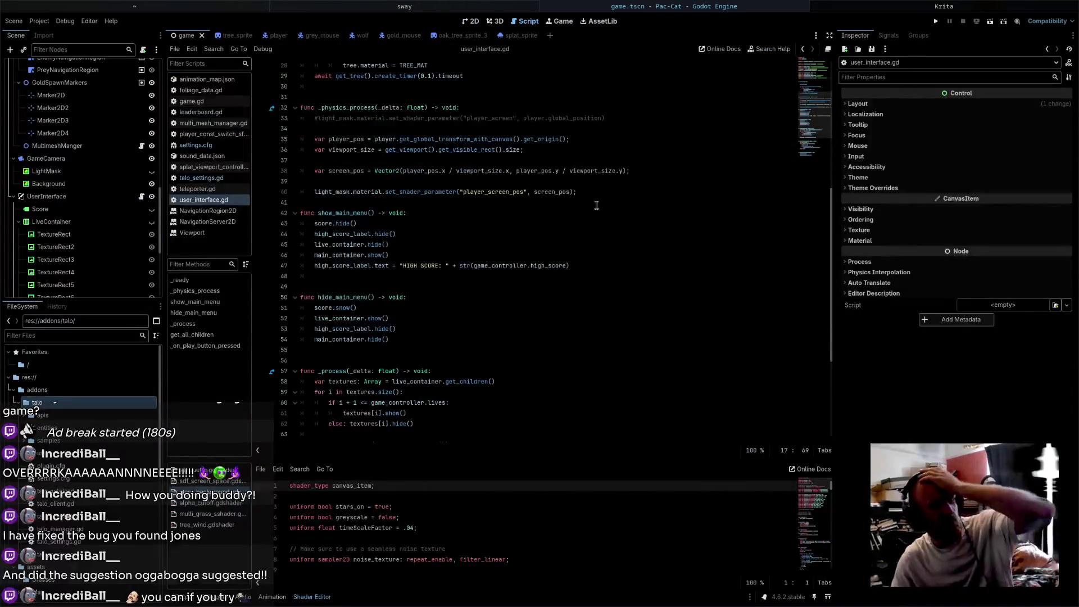
# - In show_main_menu, replace the high_score_label.text line with high_scores_leaderboard.show()
pyautogui.scroll(-1, 394, 337)
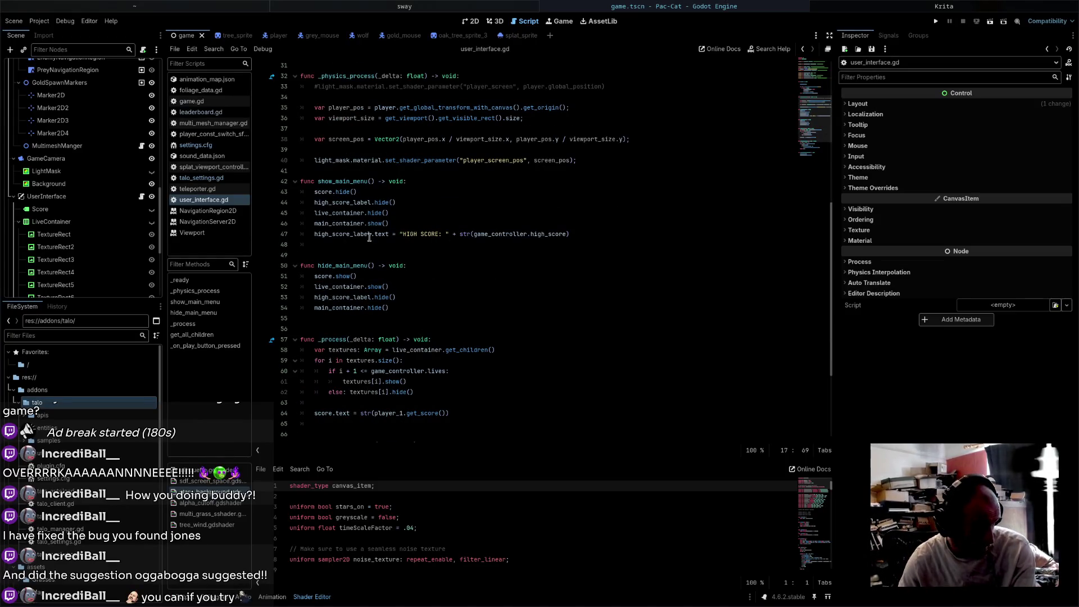
pyautogui.moveTo(314, 235); pyautogui.dragTo(571, 235)
pyautogui.press('BackSpace')
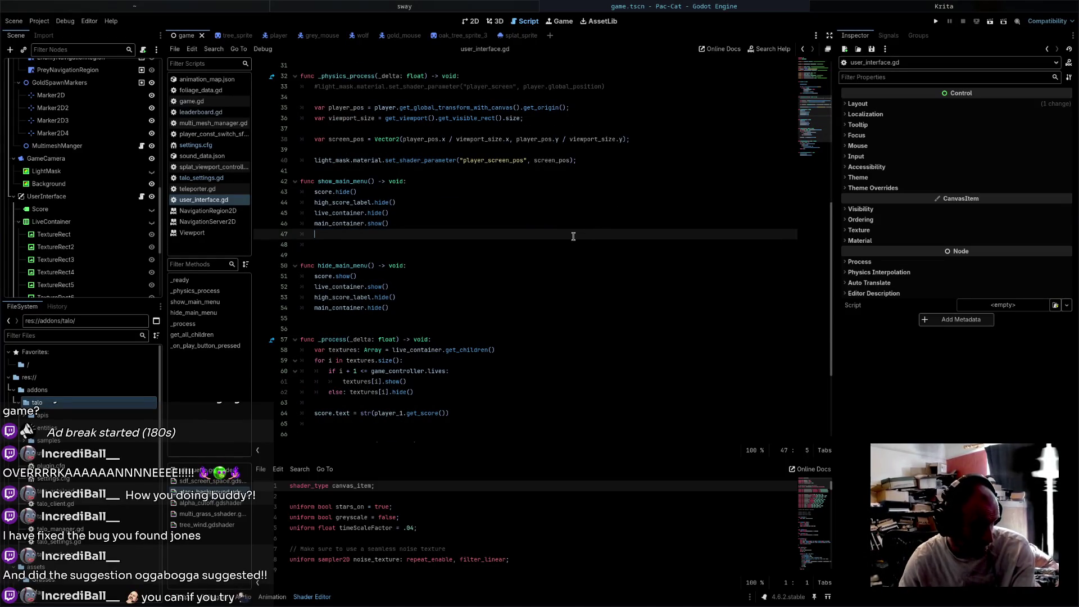
pyautogui.click(584, 228)
pyautogui.press('Return')
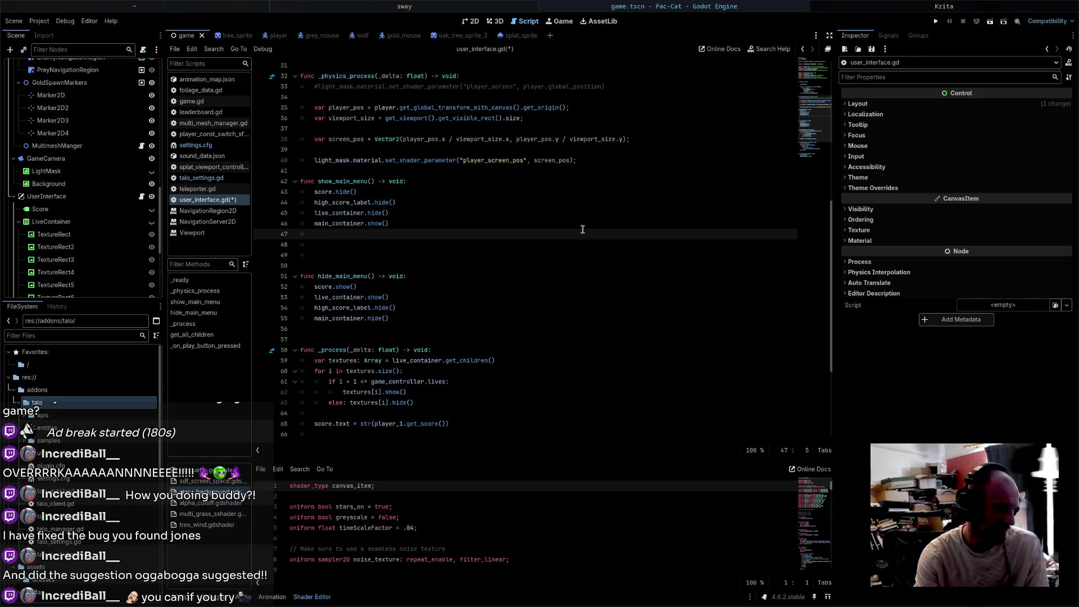
pyautogui.write('lead')
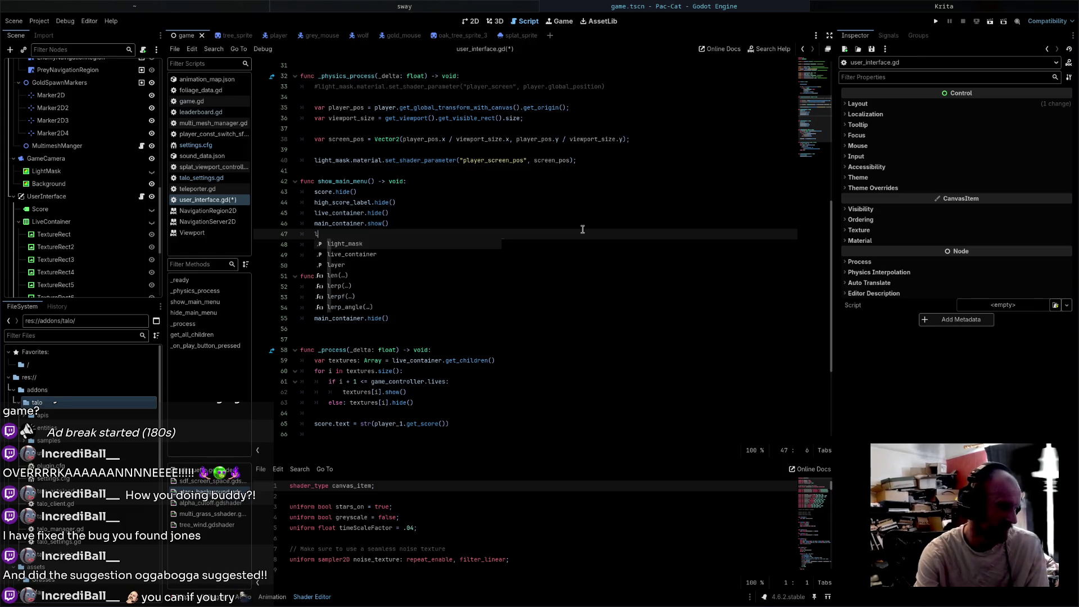
pyautogui.press('Down')
pyautogui.press('Return')
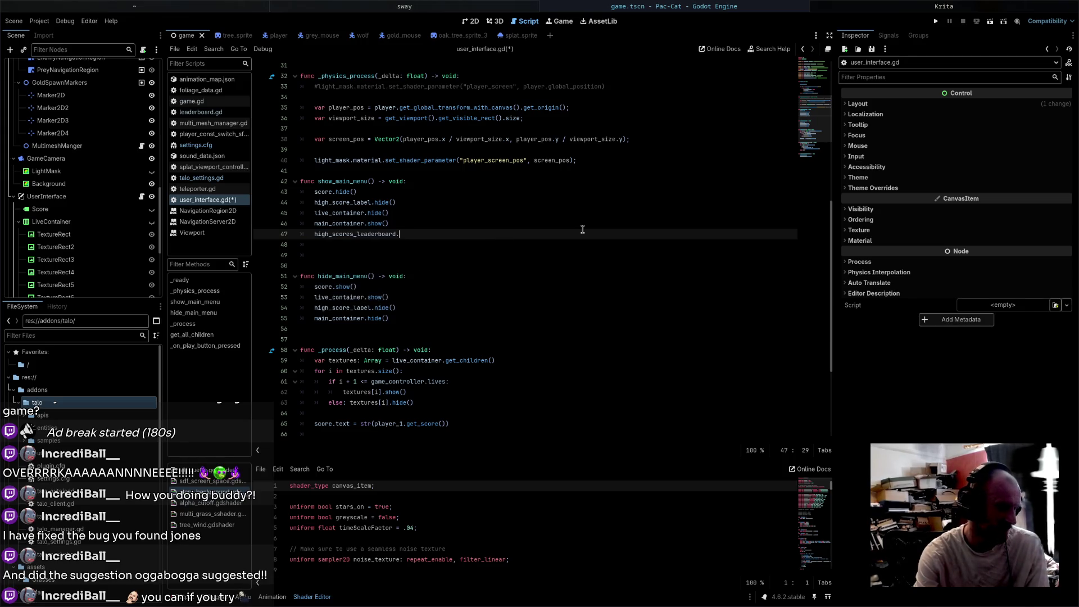
pyautogui.write('.show')
pyautogui.press('Return')
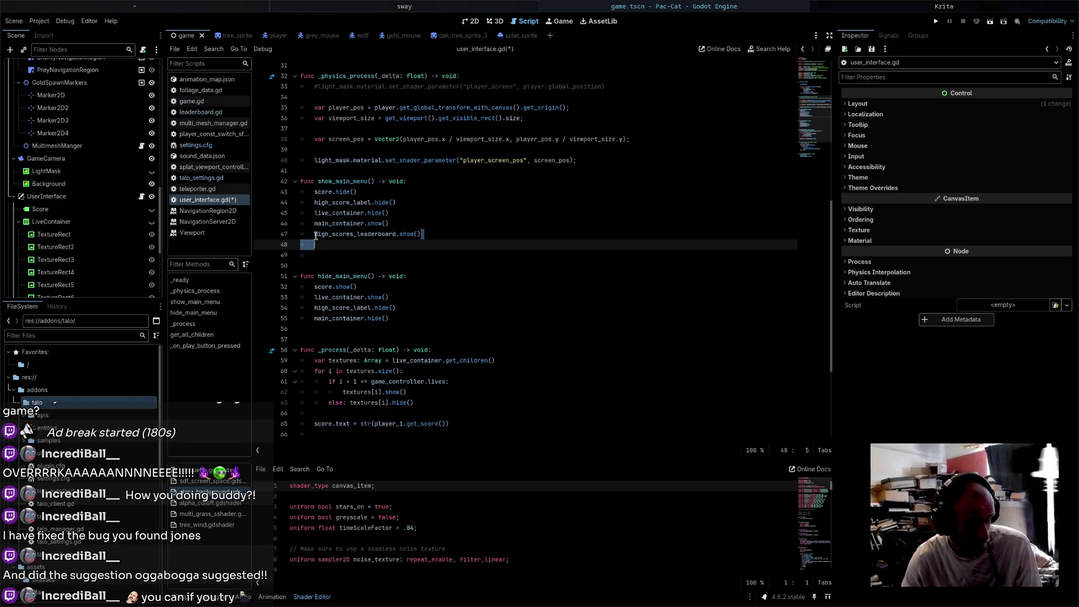
# - Add high_scores_leaderboard.hide() to hide_main_menu and save user_interface.gd
pyautogui.click(403, 319)
pyautogui.press('Return')
pyautogui.write('high_scores_leaderboard.show()')
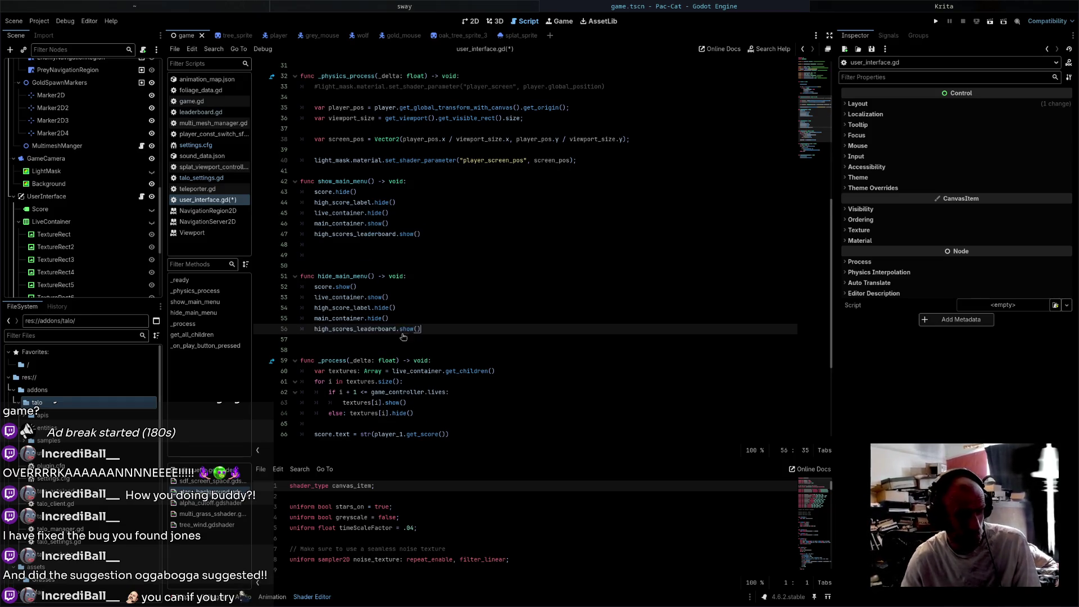
pyautogui.press('BackSpace')
pyautogui.press('BackSpace')
pyautogui.press('BackSpace')
pyautogui.write('hide')
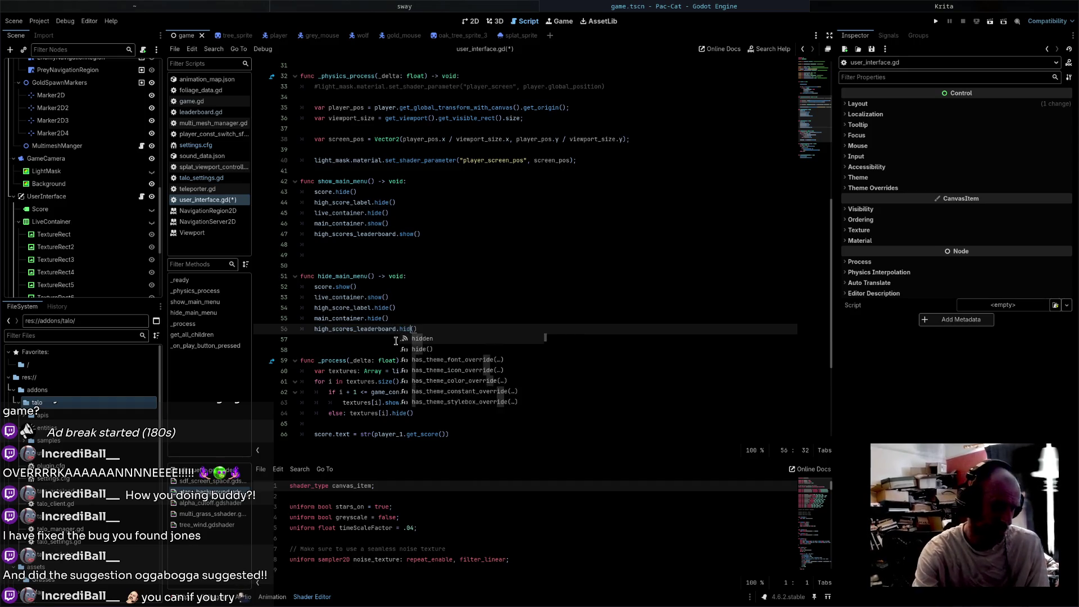
pyautogui.hotkey('ctrl', 's')
# - Run the project, press PLAY to enter a level, then stop the debug run
pyautogui.click(936, 21)
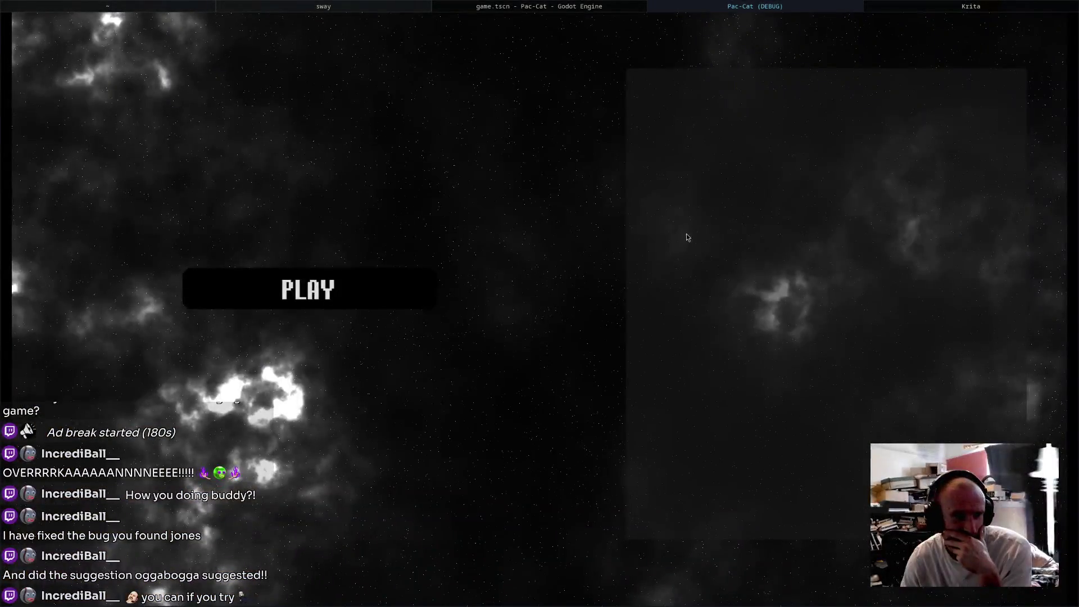
pyautogui.click(382, 291)
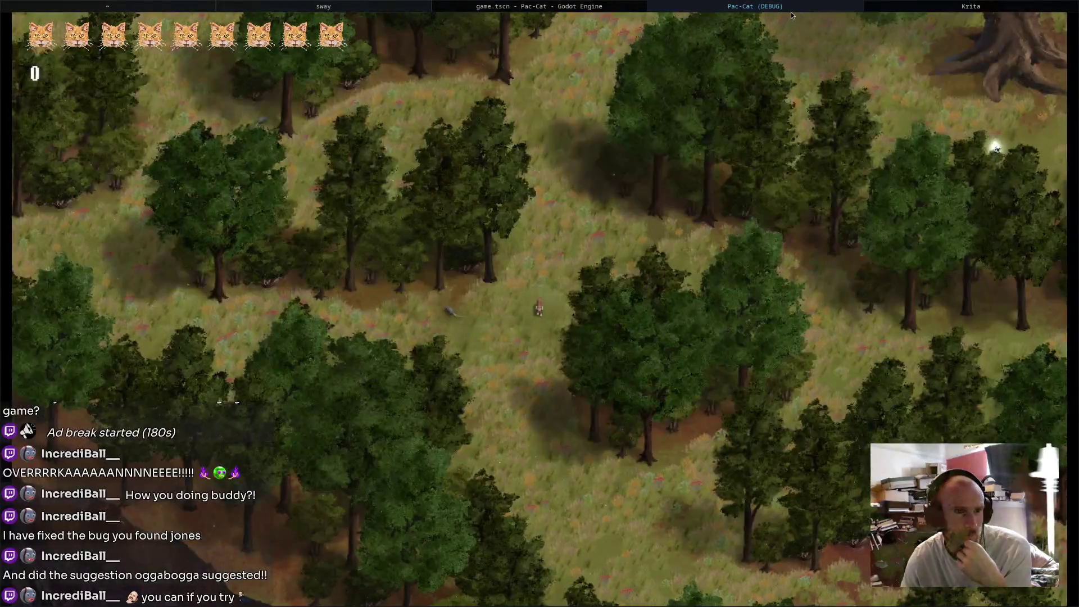
pyautogui.press('super+shift+q')
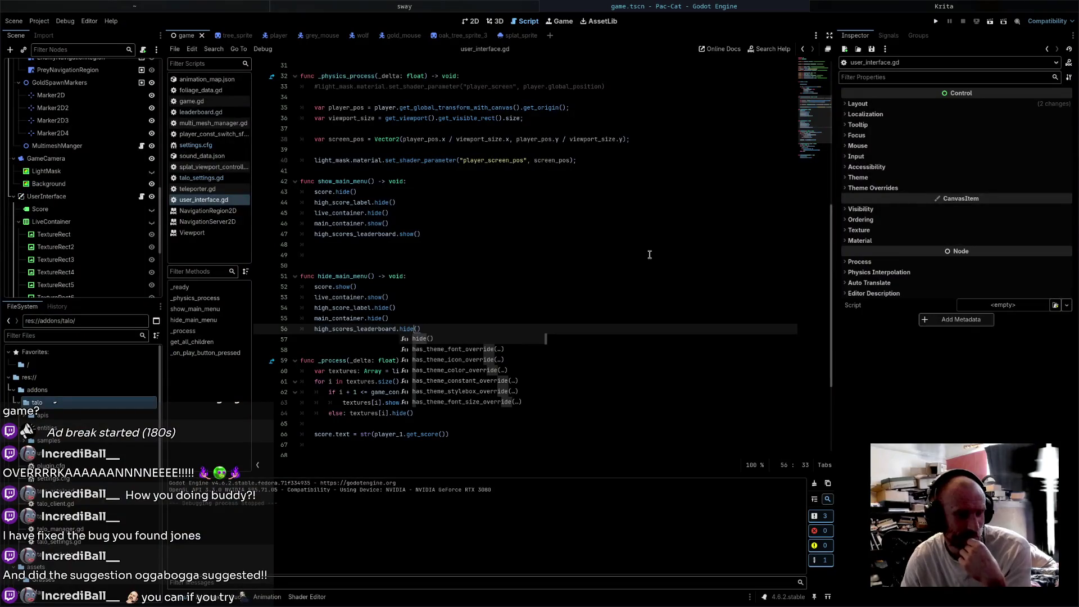
# - In game.gd, add a blank first line to game_start and check GameCamera's current Zoom value
pyautogui.click(575, 271)
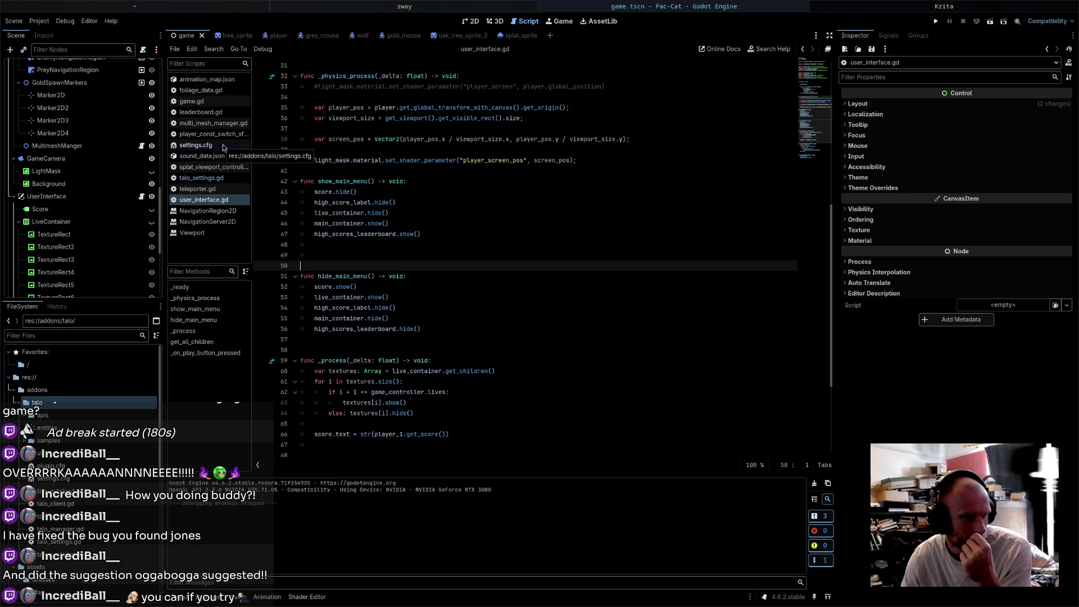
pyautogui.scroll(10, 39, 174)
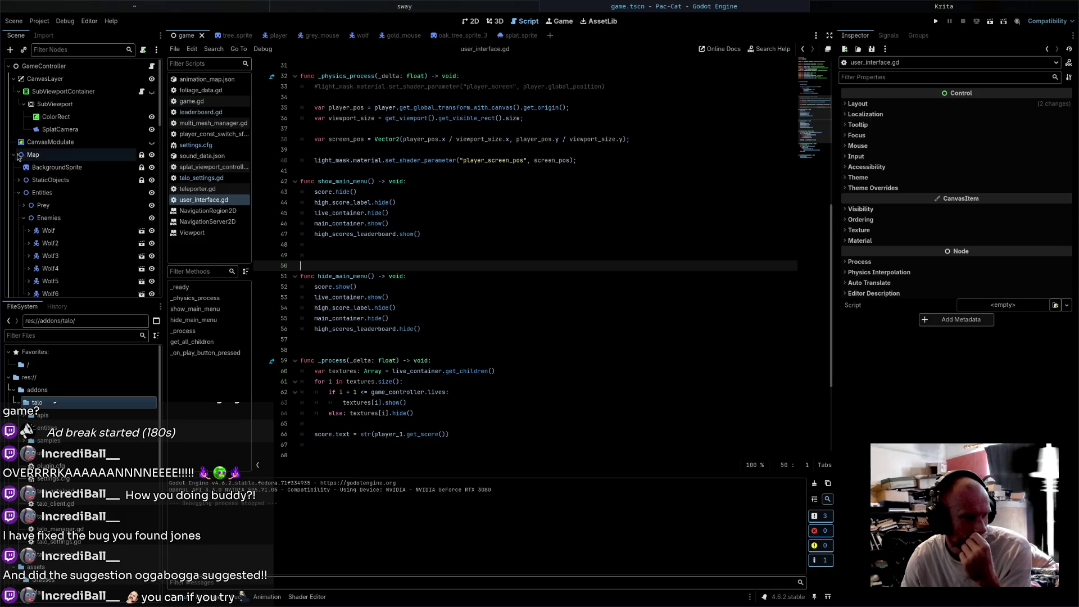
pyautogui.click(14, 155)
pyautogui.click(152, 65)
pyautogui.scroll(-8, 593, 362)
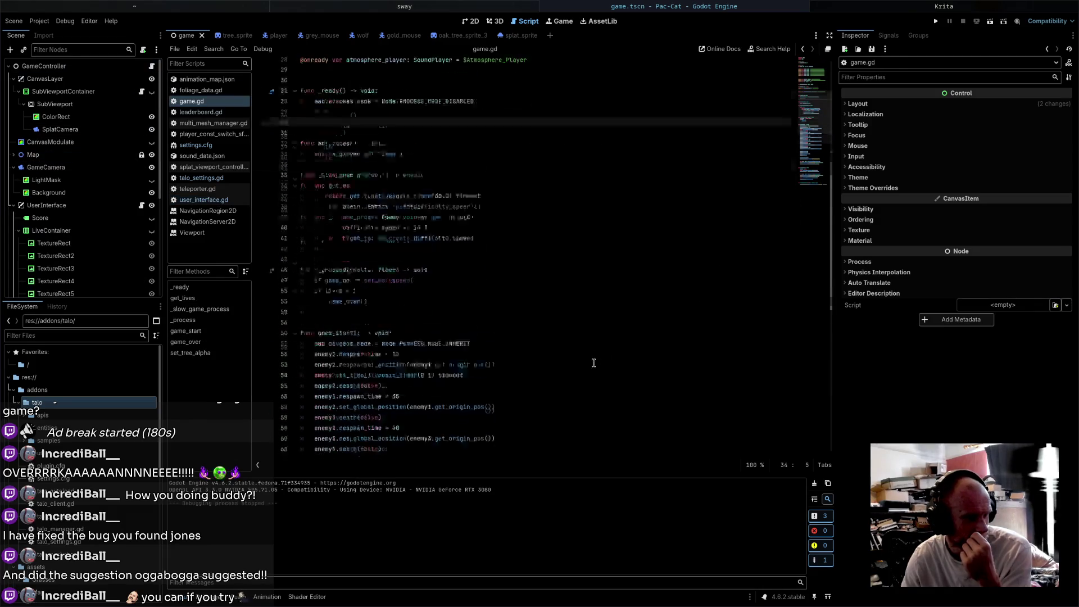
pyautogui.scroll(-5, 594, 363)
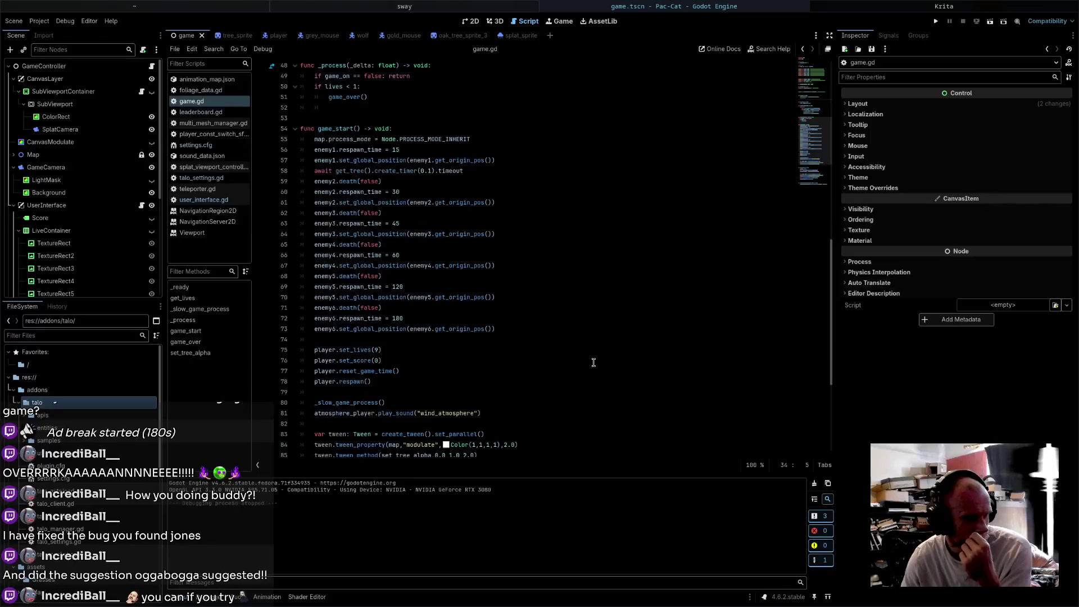
pyautogui.click(408, 128)
pyautogui.press('Return')
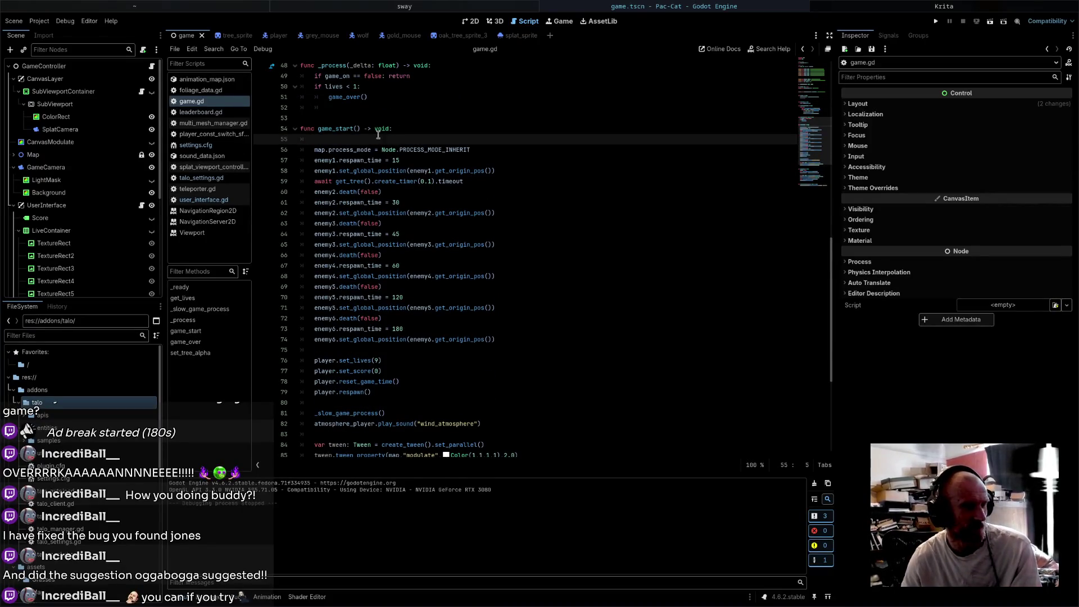
pyautogui.scroll(-2, 63, 209)
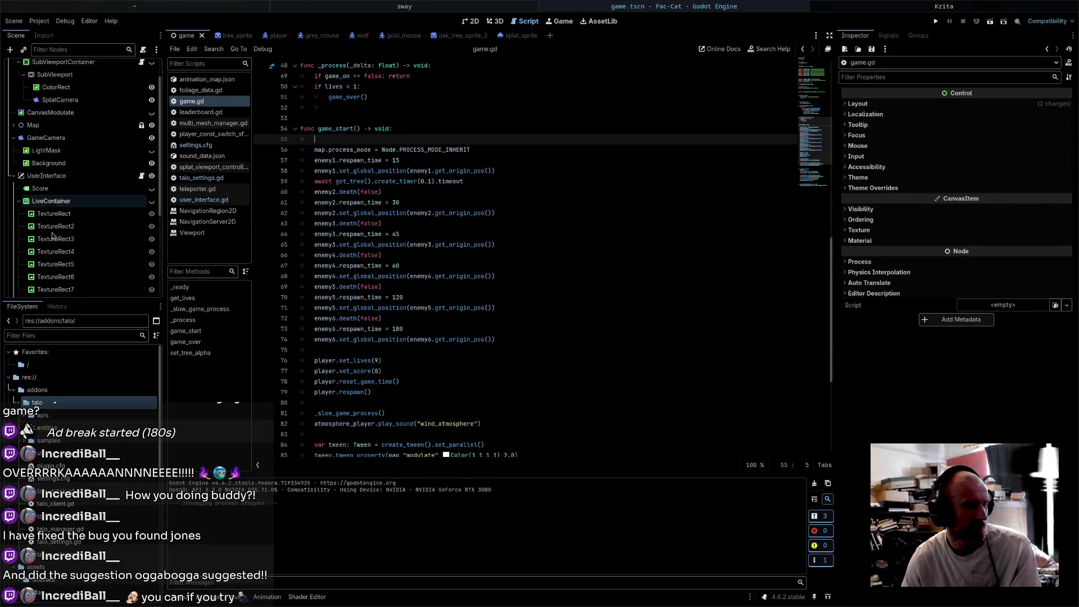
pyautogui.click(62, 140)
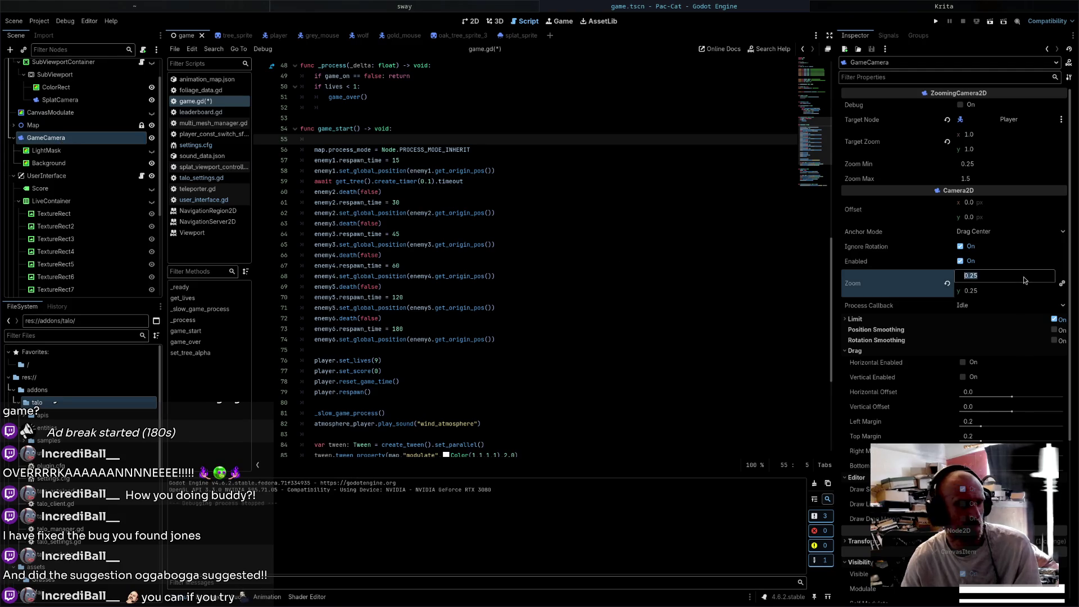
pyautogui.click(1000, 289)
# - Write game_camera.set_zoom(Vector2(0.25,0.25)) as game_start's first line and save game.gd
pyautogui.click(389, 139)
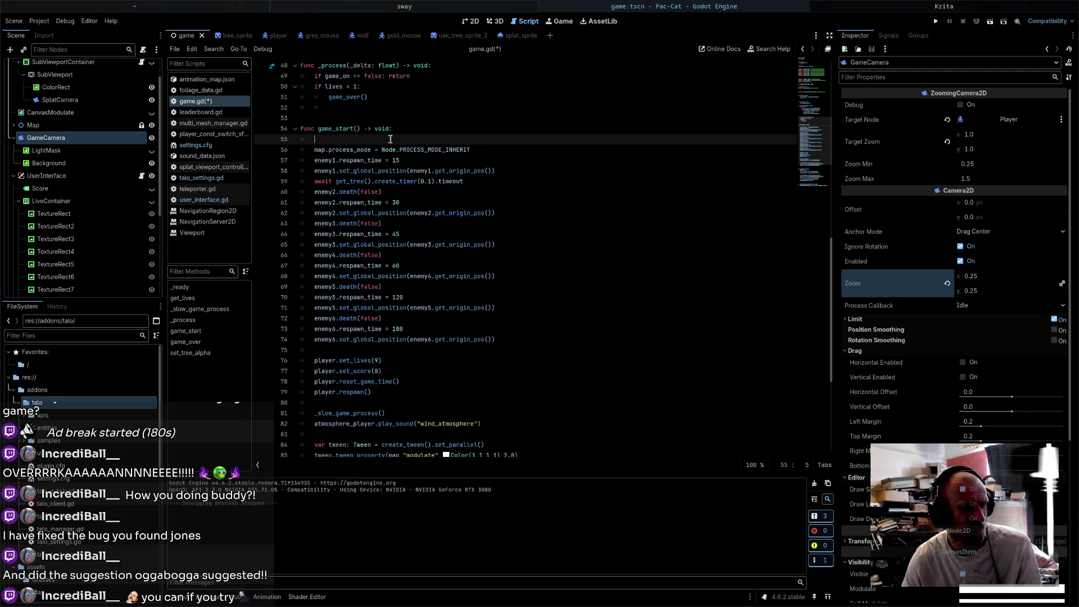
pyautogui.write('g')
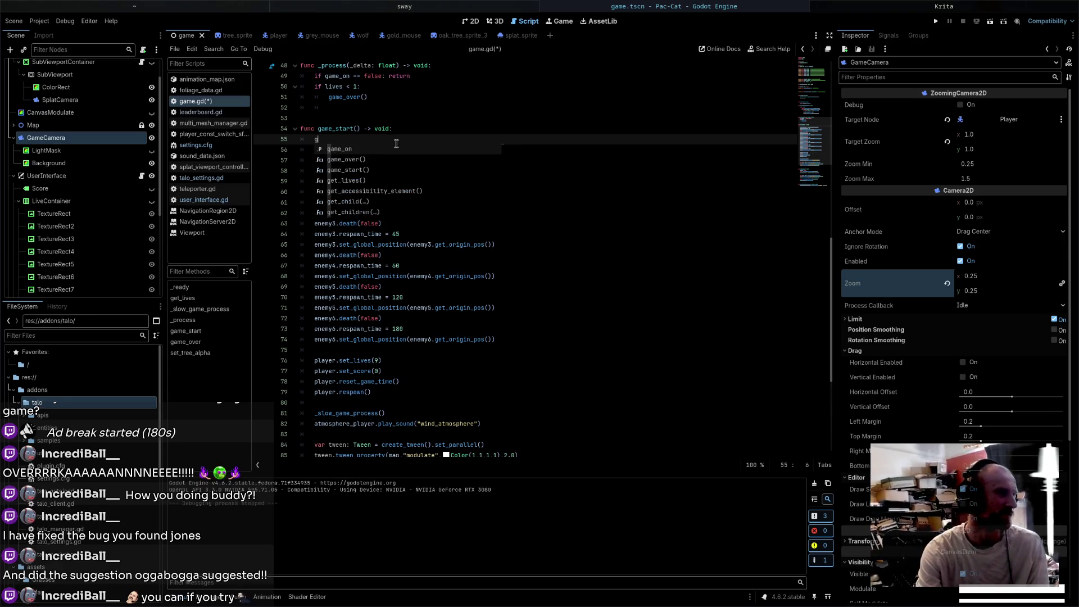
pyautogui.write('a')
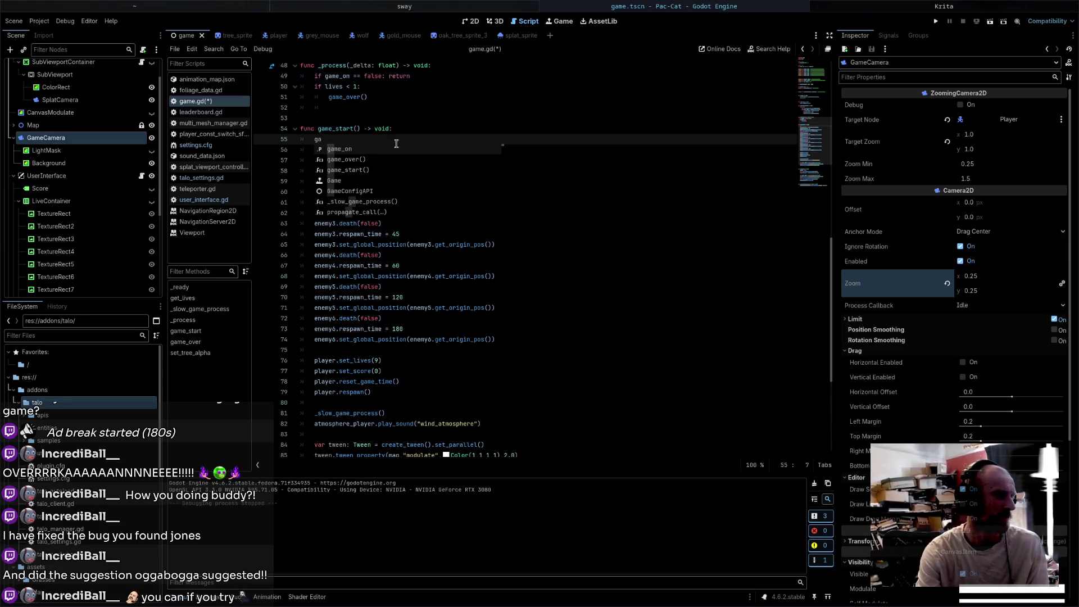
pyautogui.press('BackSpace')
pyautogui.press('BackSpace')
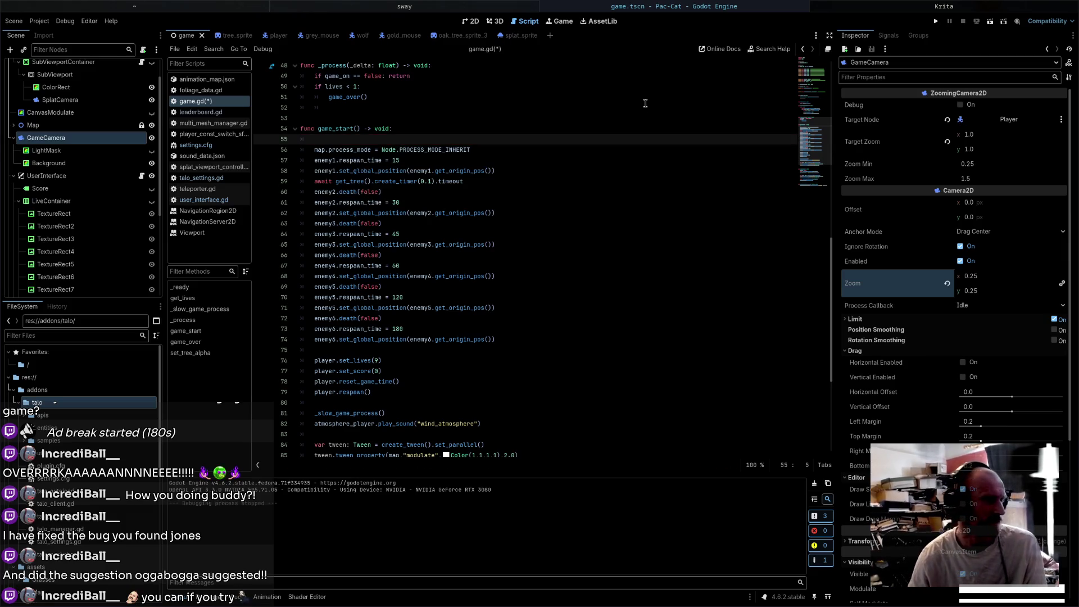
pyautogui.scroll(8, 642, 110)
pyautogui.click(534, 99)
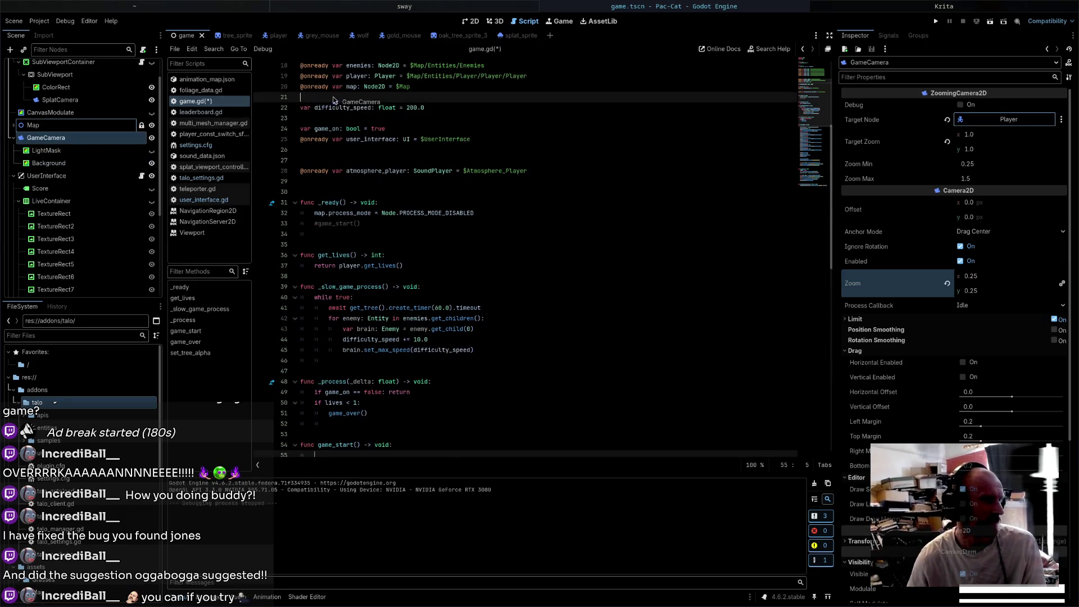
pyautogui.scroll(-1, 475, 281)
pyautogui.scroll(-4, 475, 282)
pyautogui.click(374, 309)
pyautogui.write('ga')
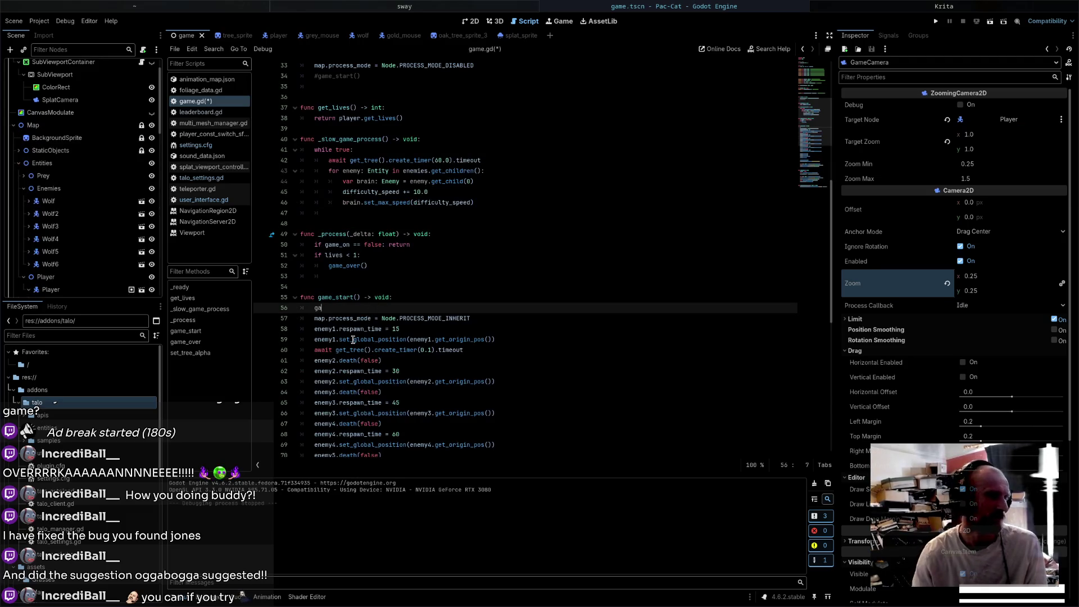
pyautogui.write('me_camera.')
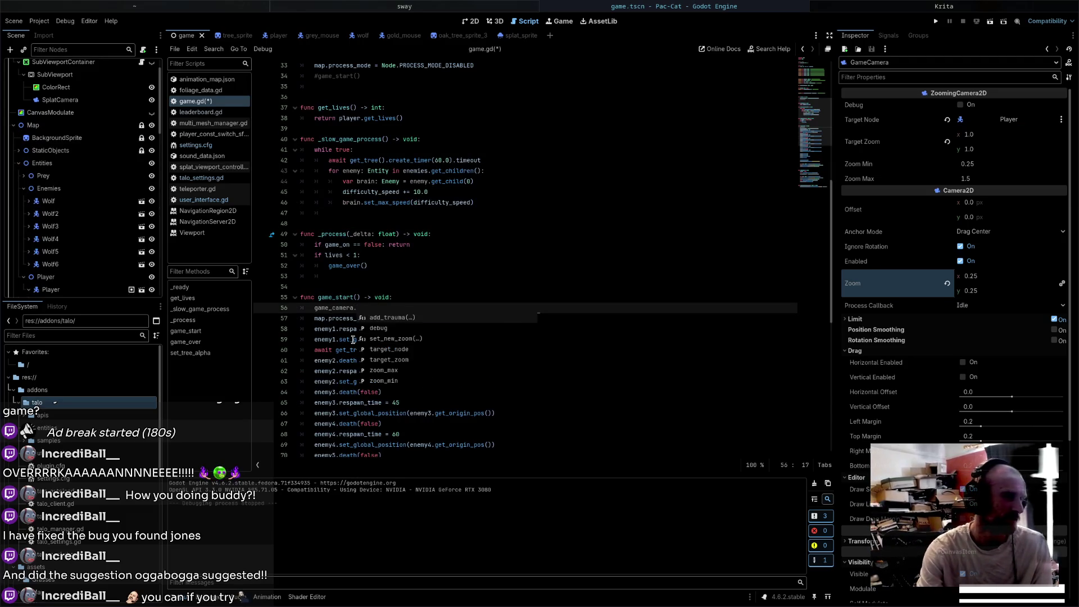
pyautogui.write('set_zoo')
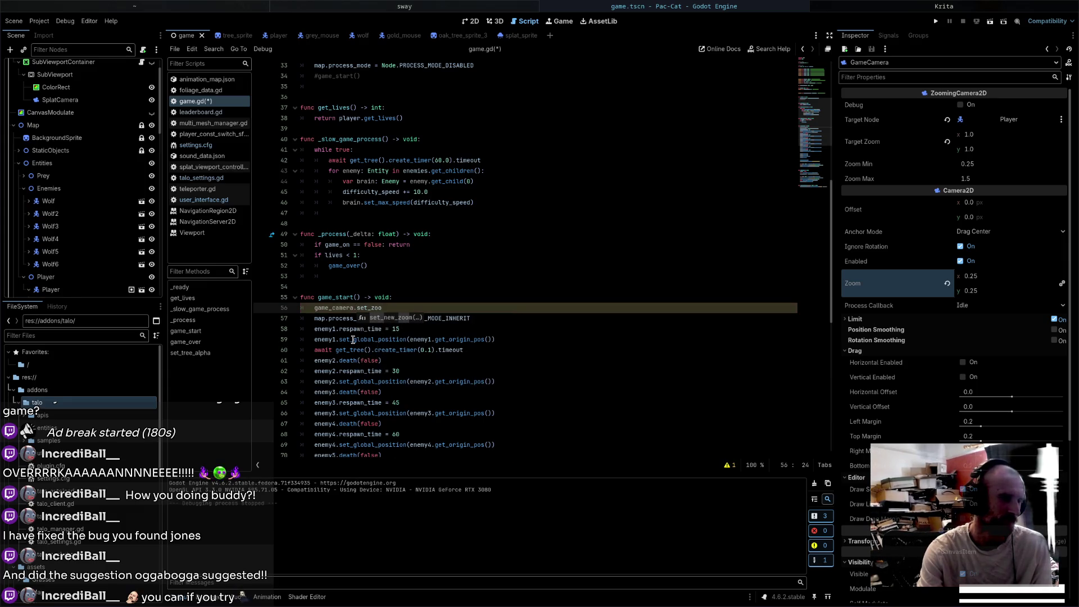
pyautogui.write('m')
pyautogui.write('(Vec')
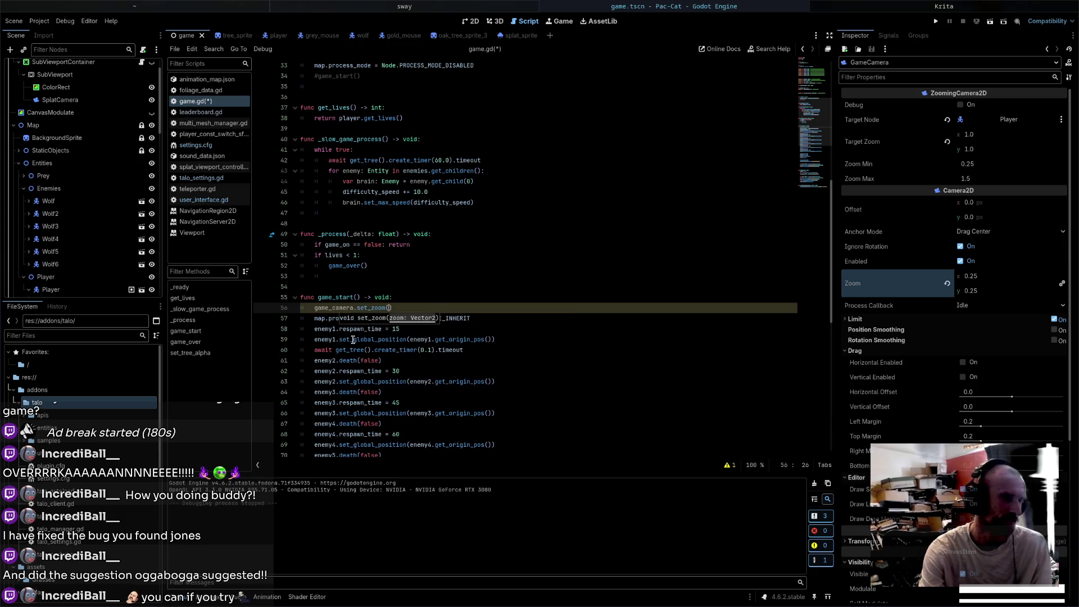
pyautogui.write('tor2(0.25')
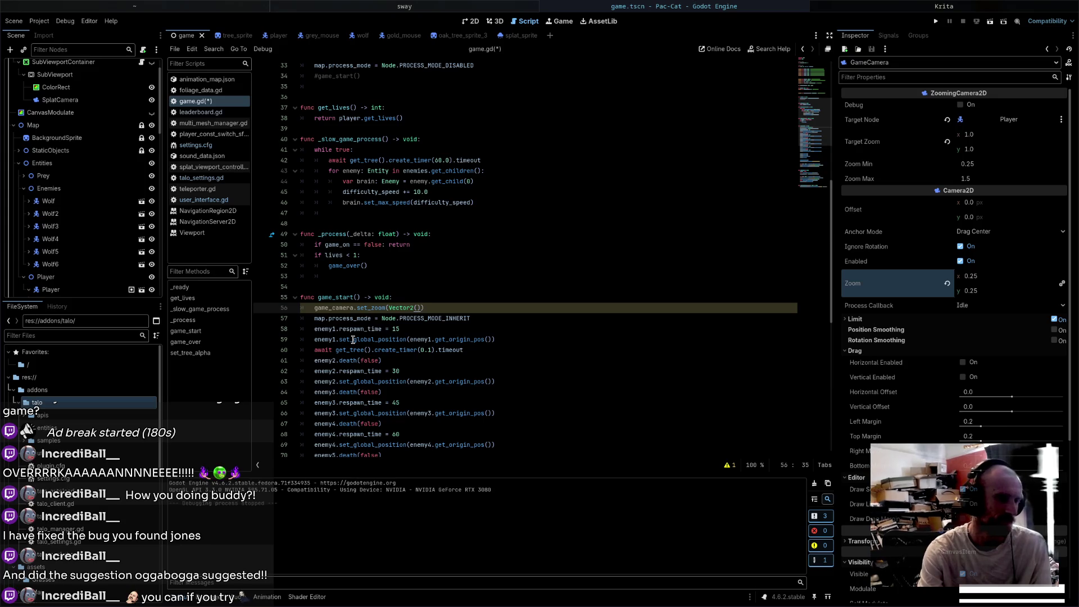
pyautogui.write(',0.250')
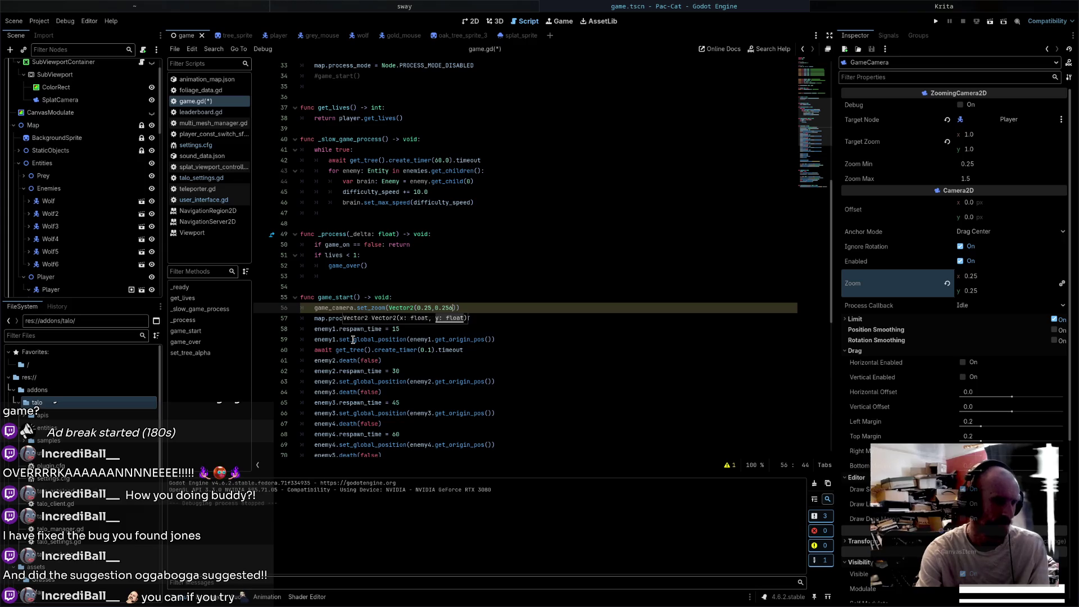
pyautogui.press('BackSpace')
pyautogui.write('0.25')
pyautogui.hotkey('ctrl', 's')
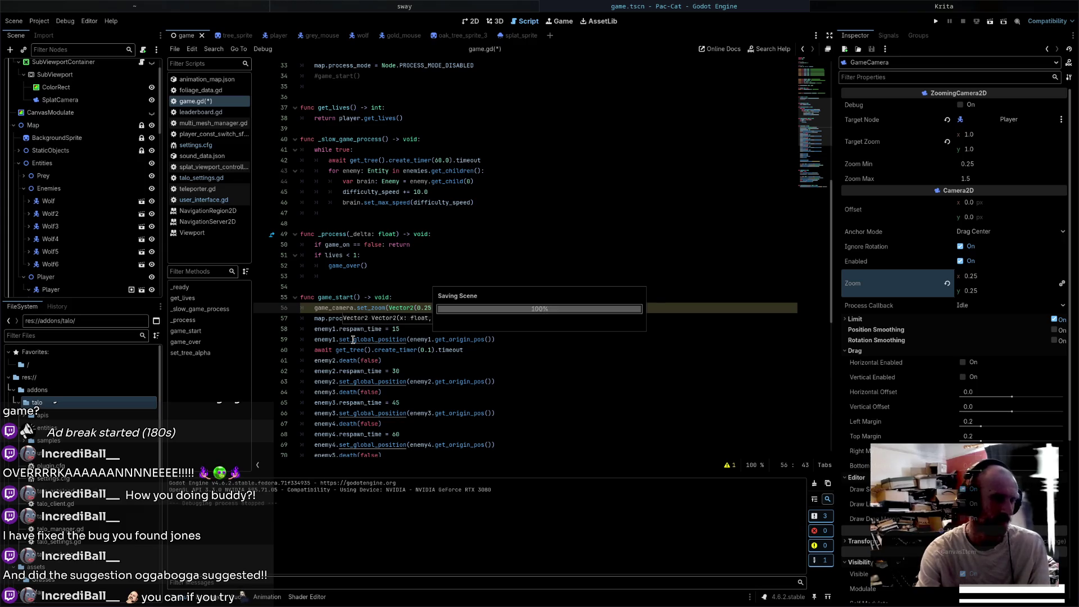
pyautogui.click(936, 21)
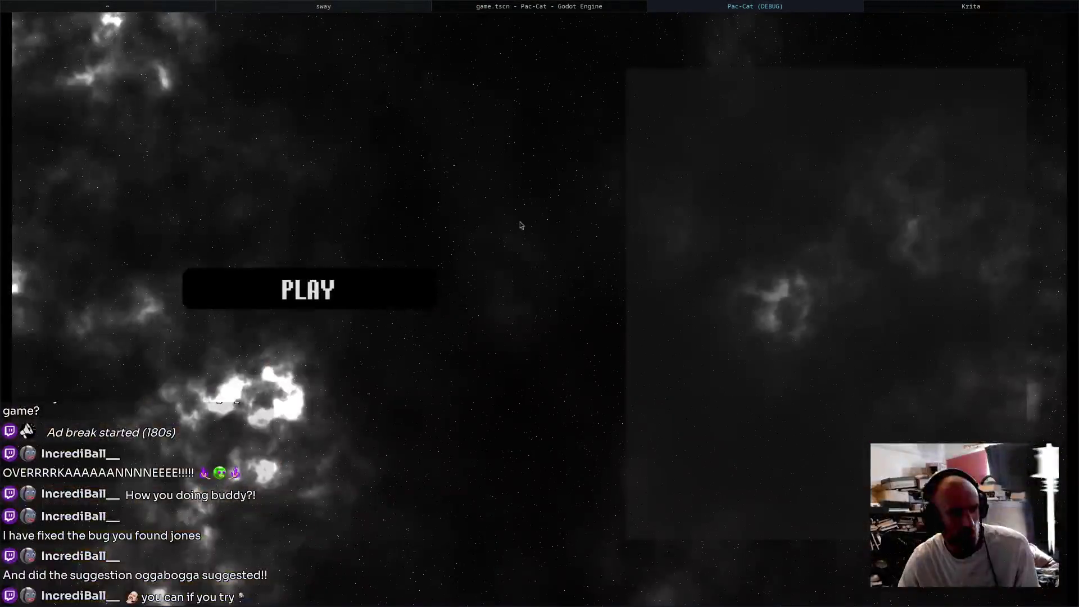
pyautogui.click(402, 291)
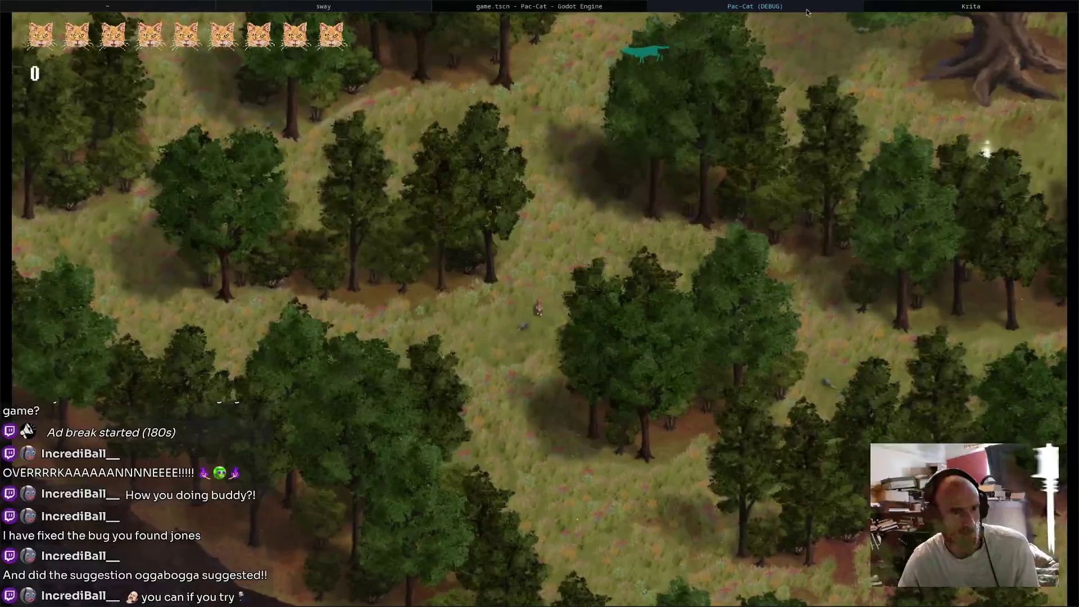
pyautogui.press('super+shift+q')
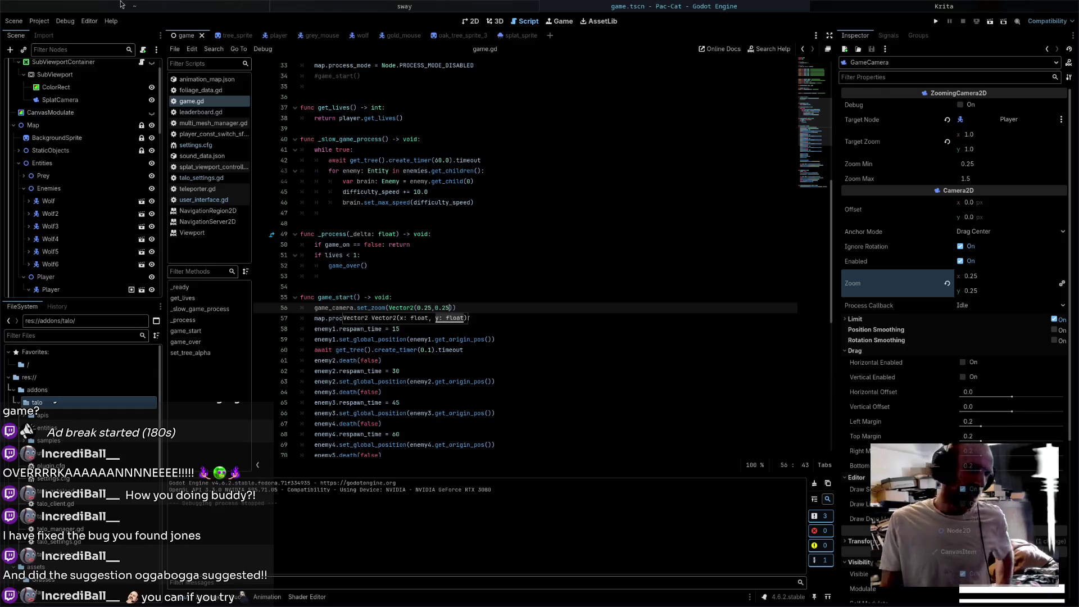
# - Open talo_settings.gd and the 2D scene view, then move to talokey.txt in the code editor
pyautogui.click(201, 178)
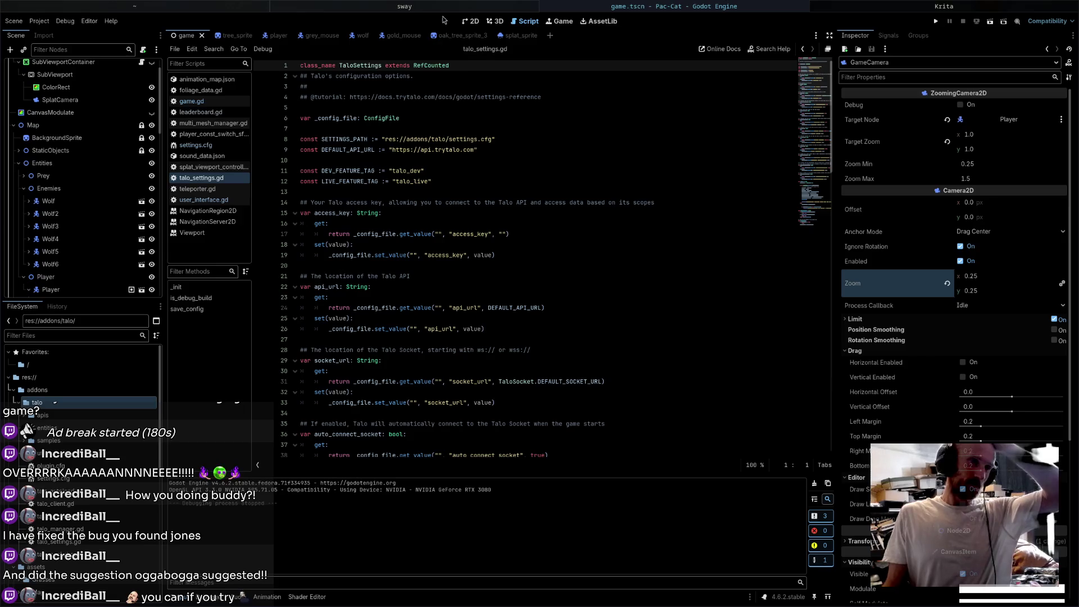
pyautogui.click(471, 21)
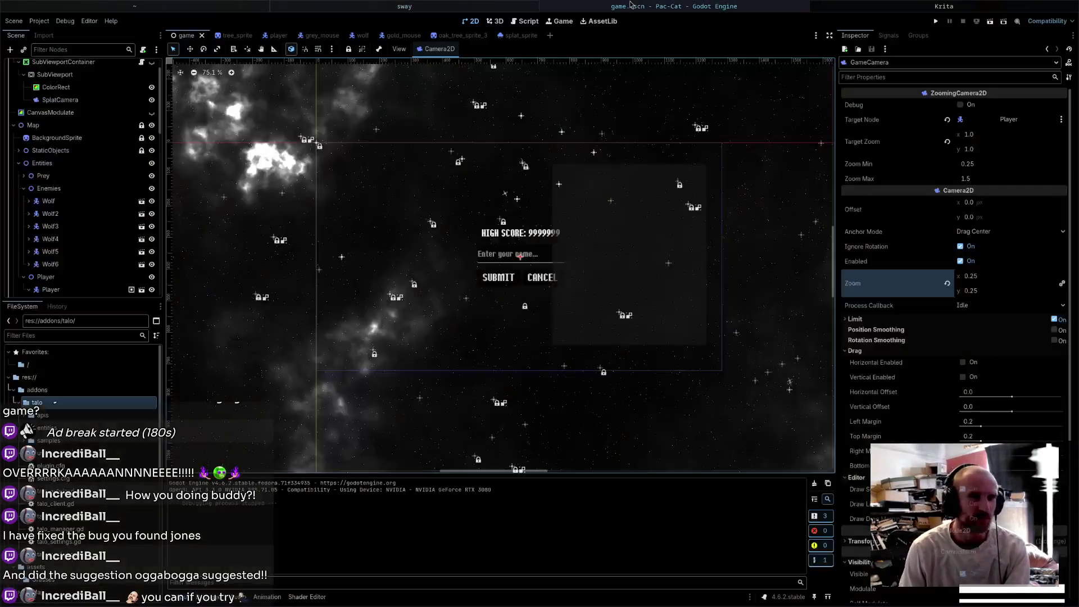
pyautogui.moveTo(409, 10)
pyautogui.press('super+shift+q')
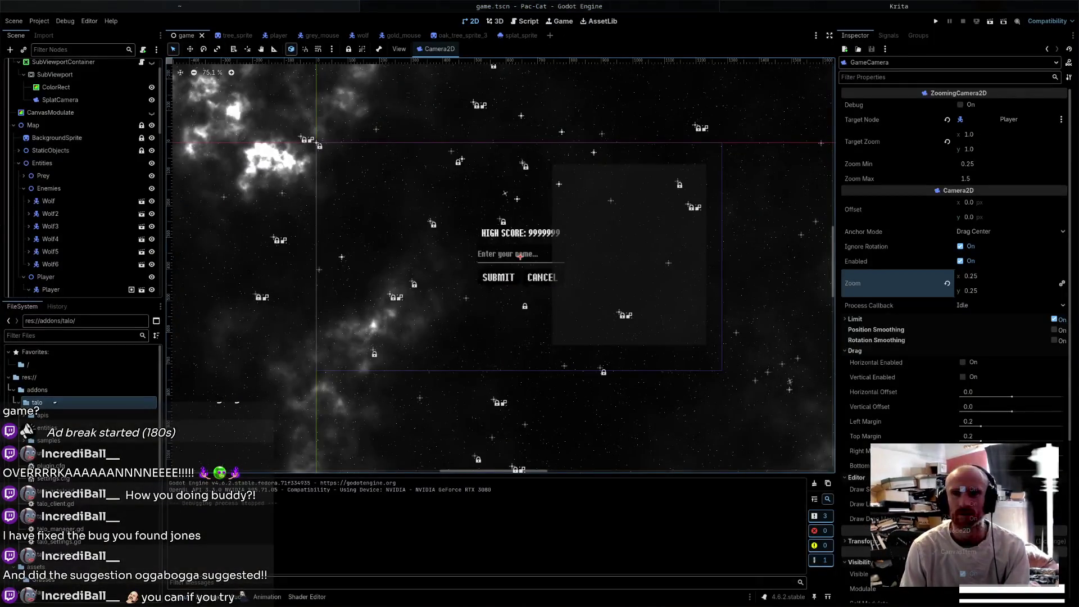
pyautogui.press('super+Left')
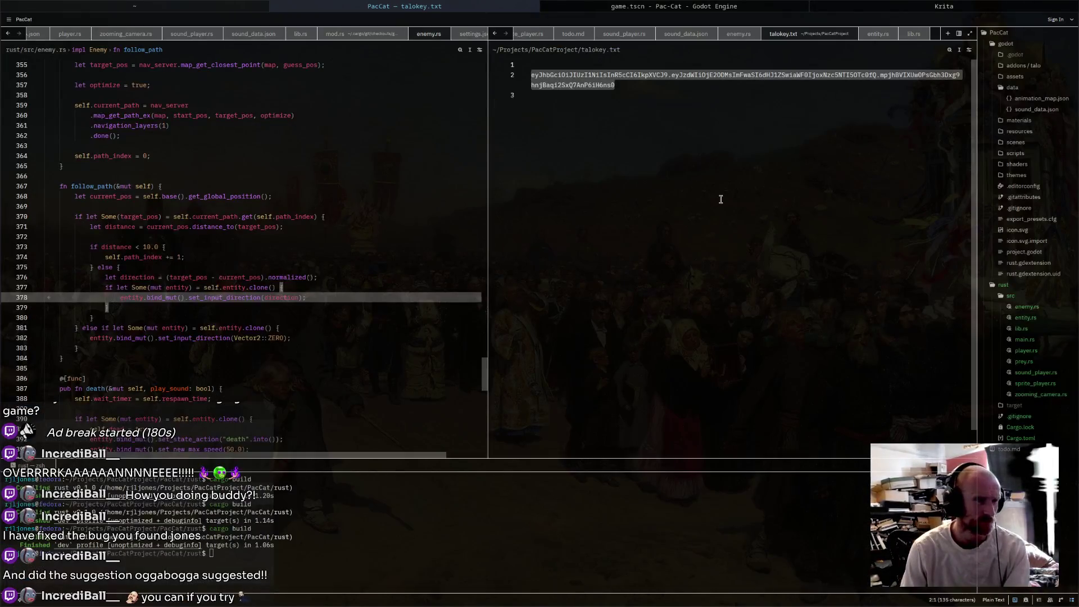
# - Check the player's starting lives in Zed's player.rs init block, then return to Godot
pyautogui.click(721, 199)
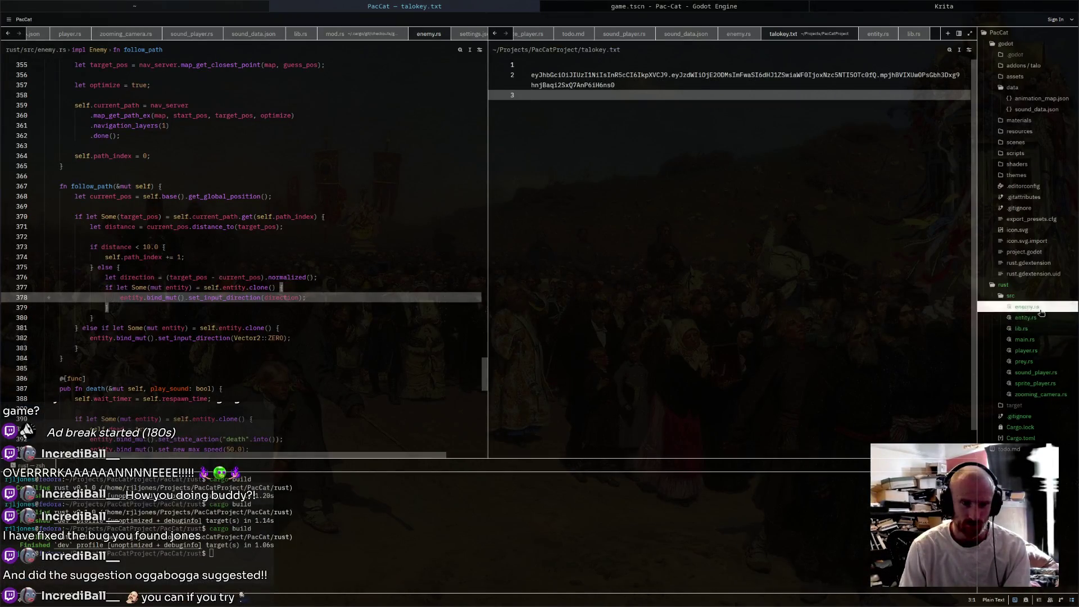
pyautogui.click(1047, 352)
pyautogui.scroll(20, 735, 231)
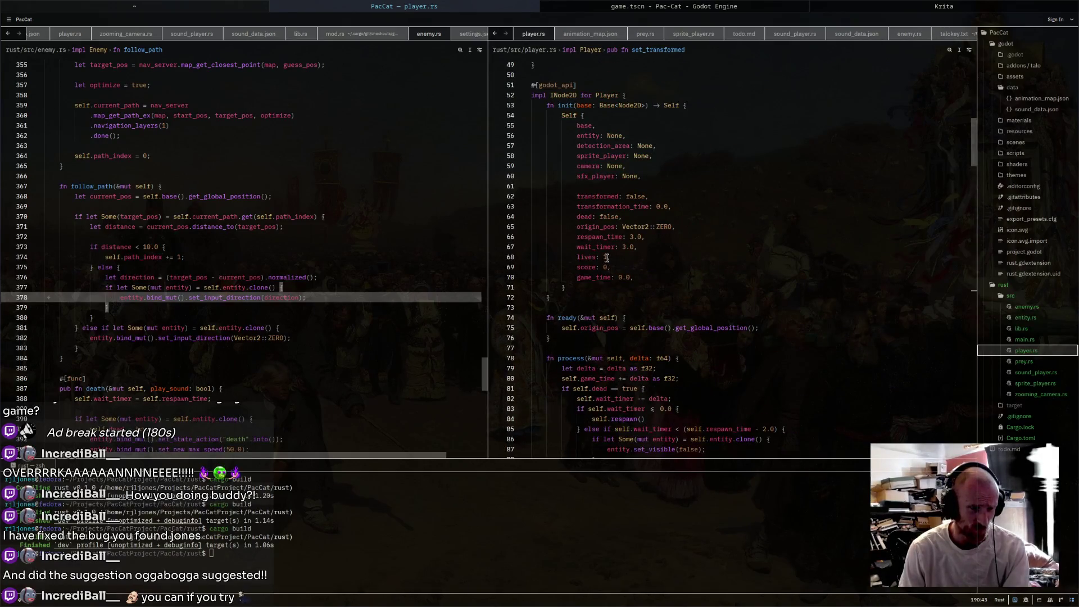
pyautogui.scroll(-3, 700, 285)
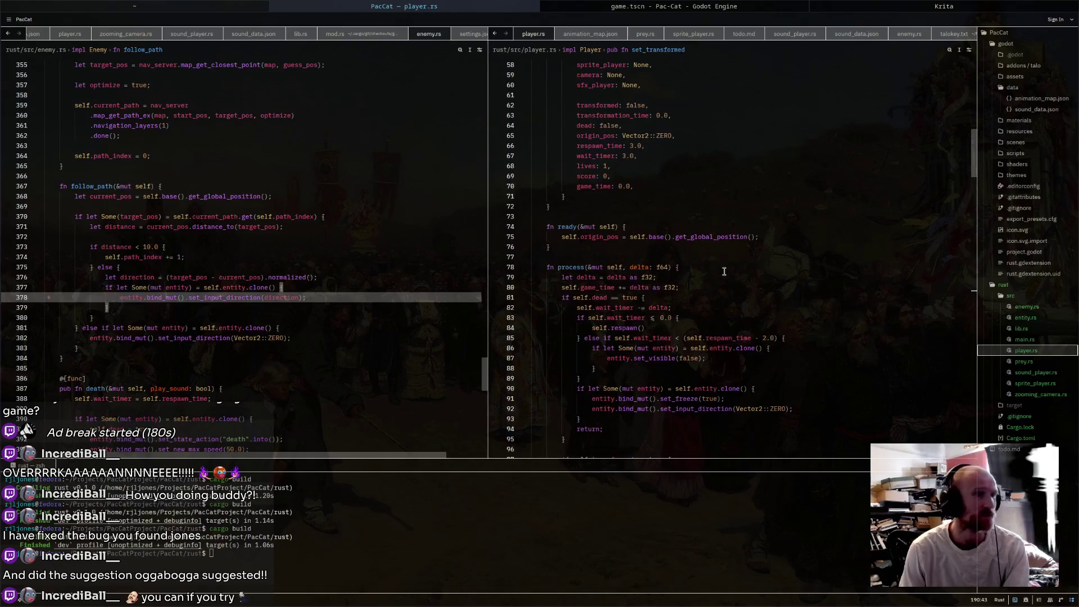
pyautogui.click(751, 8)
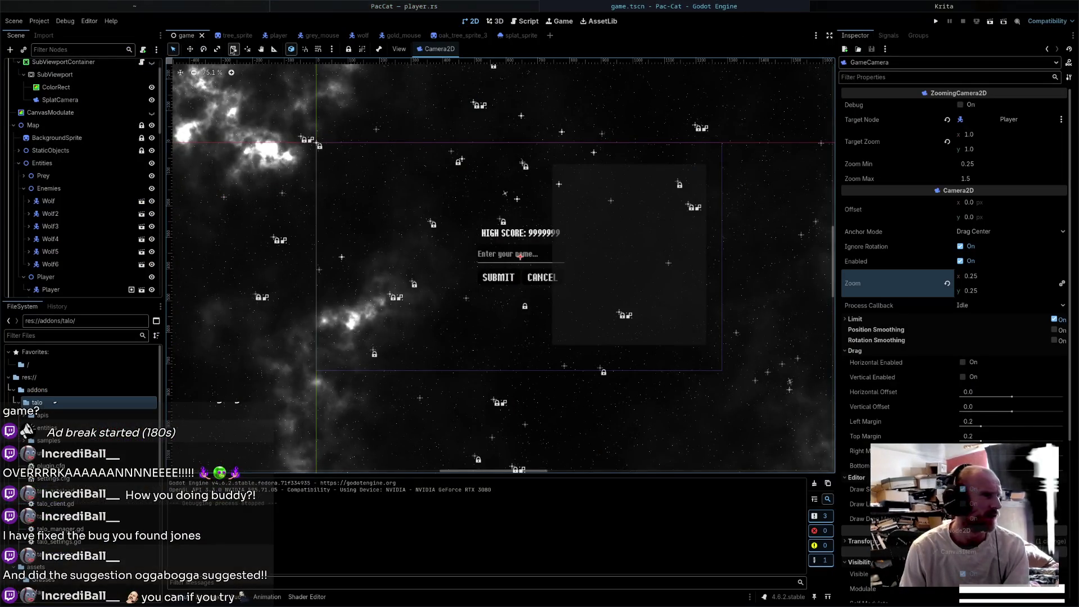
# - Switch back to game.gd and place the caret inside the set_lives call
pyautogui.scroll(3, 84, 84)
pyautogui.click(151, 66)
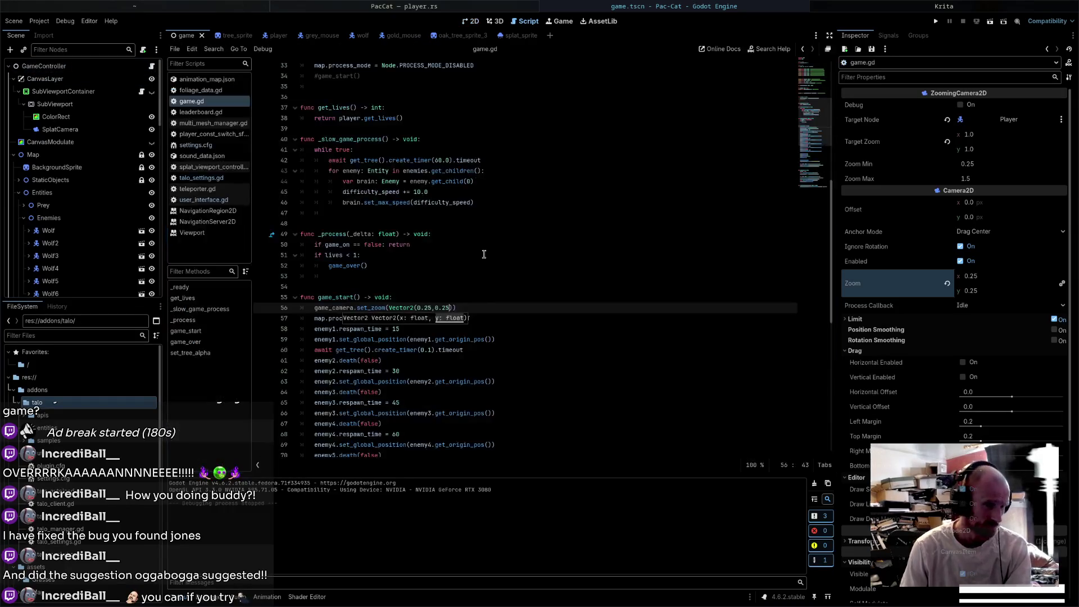
pyautogui.scroll(-4, 484, 255)
pyautogui.click(377, 403)
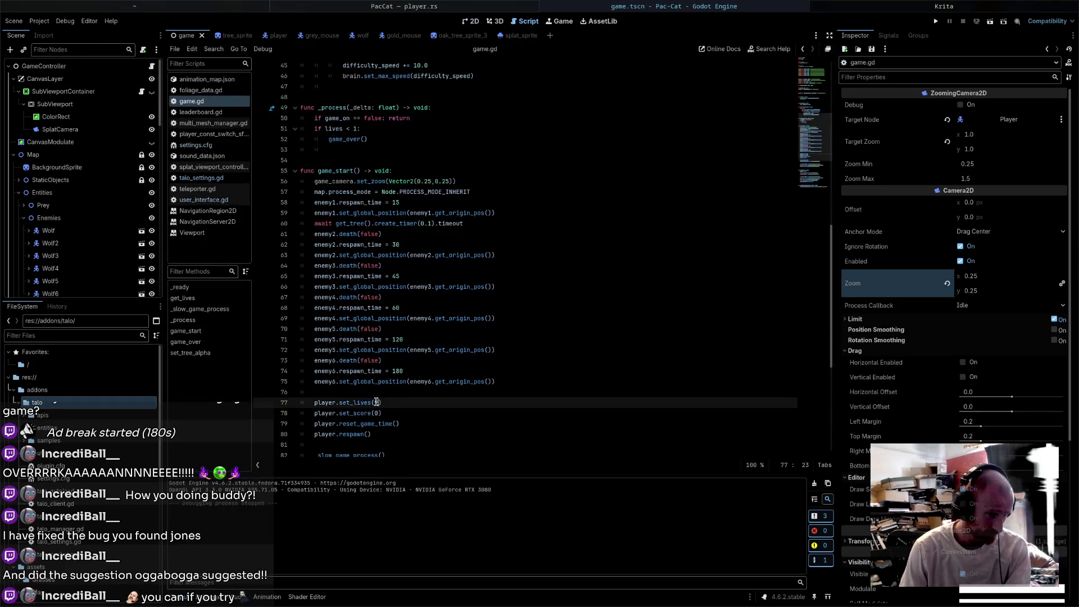
# - Run the game and steer the cat north, then south-east, until game over
pyautogui.press('F5')
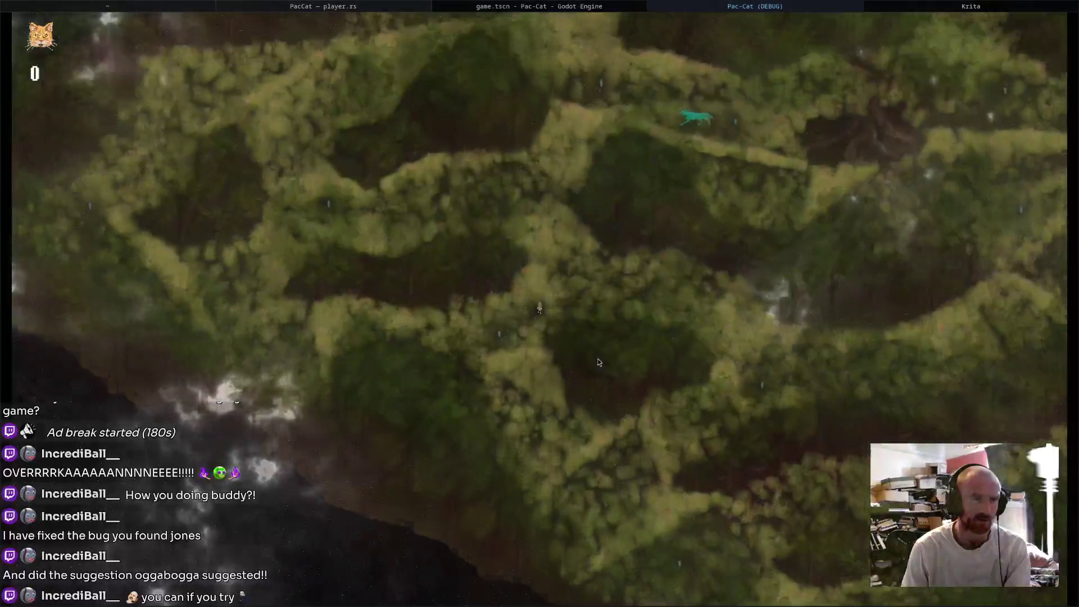
pyautogui.press('Up')
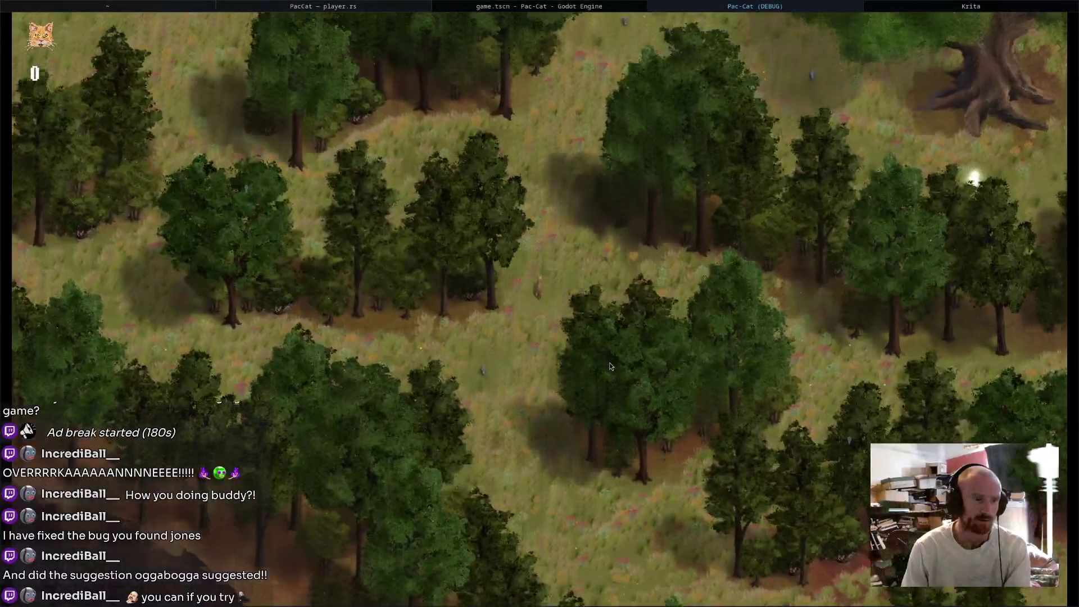
pyautogui.press('Up')
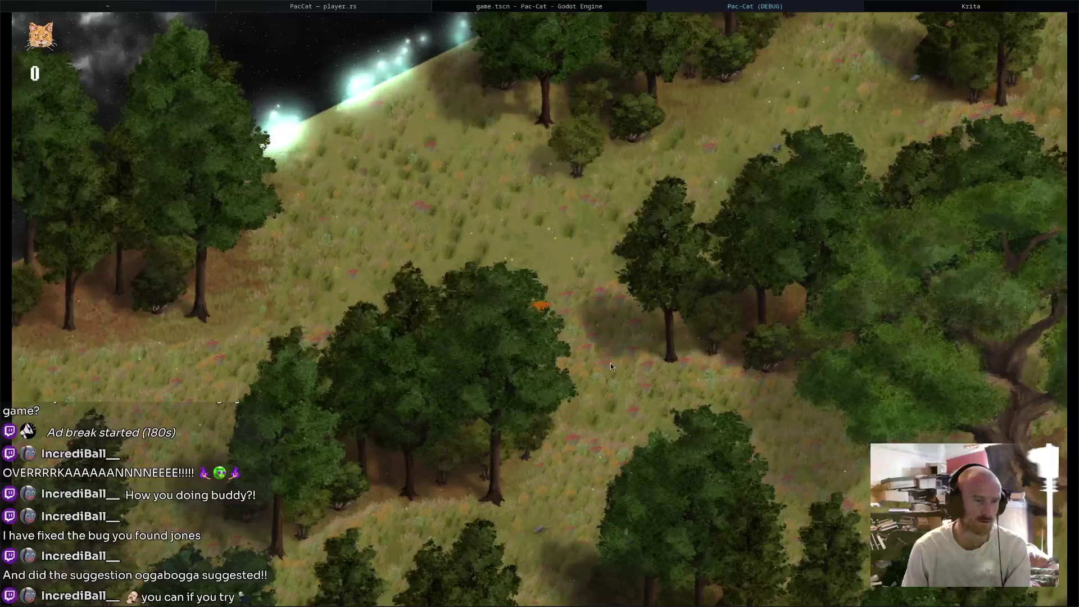
pyautogui.press('Down')
pyautogui.press('Right')
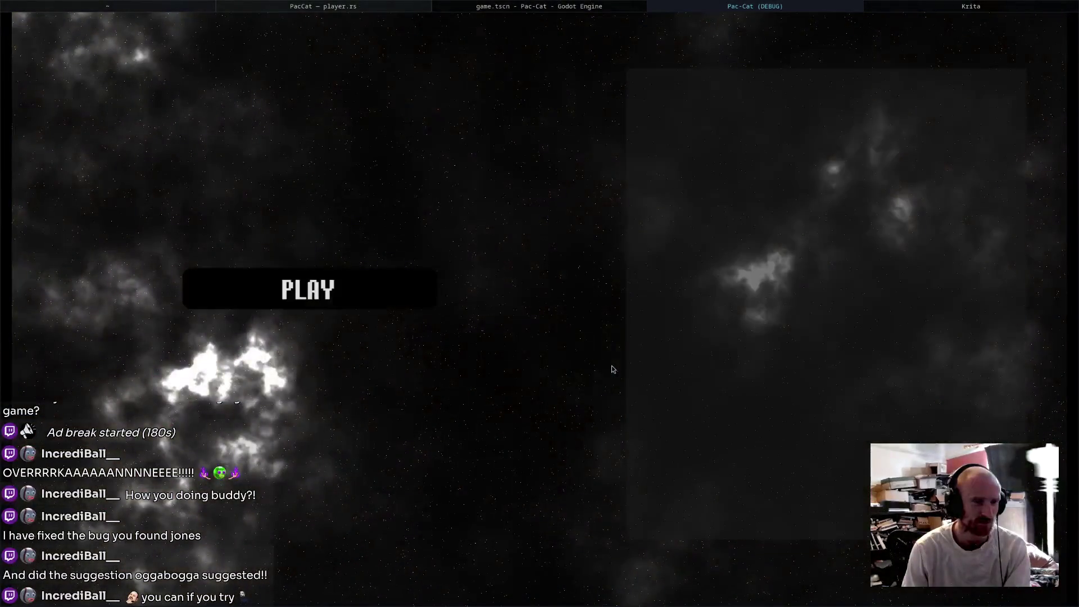
# - On game.gd line 99, change game_over's show_main_menu() call to show_highscore_submit()
pyautogui.click(614, 5)
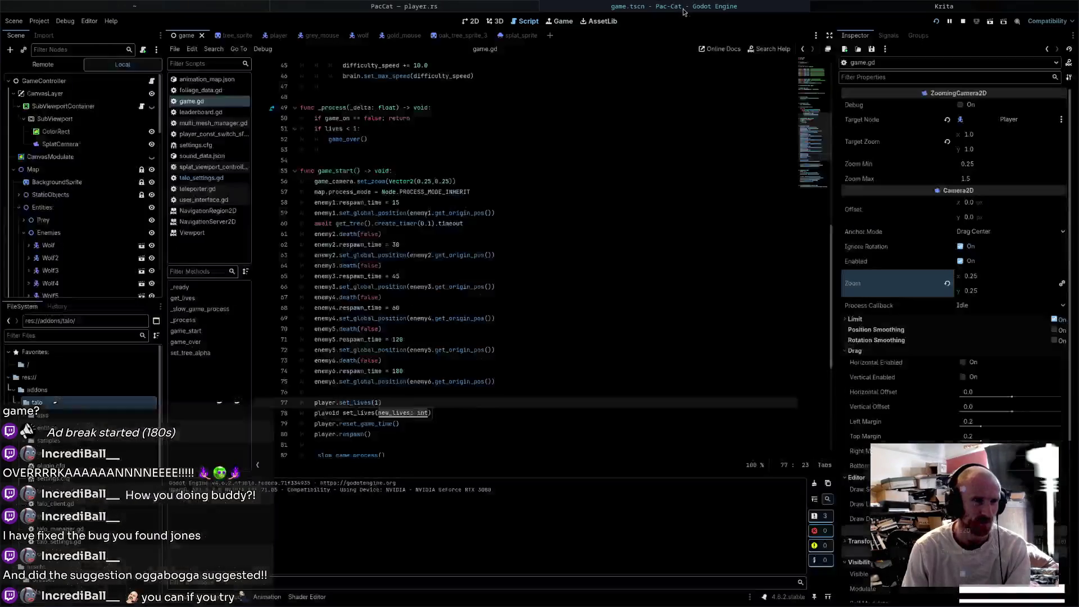
pyautogui.click(448, 396)
pyautogui.scroll(-7, 445, 388)
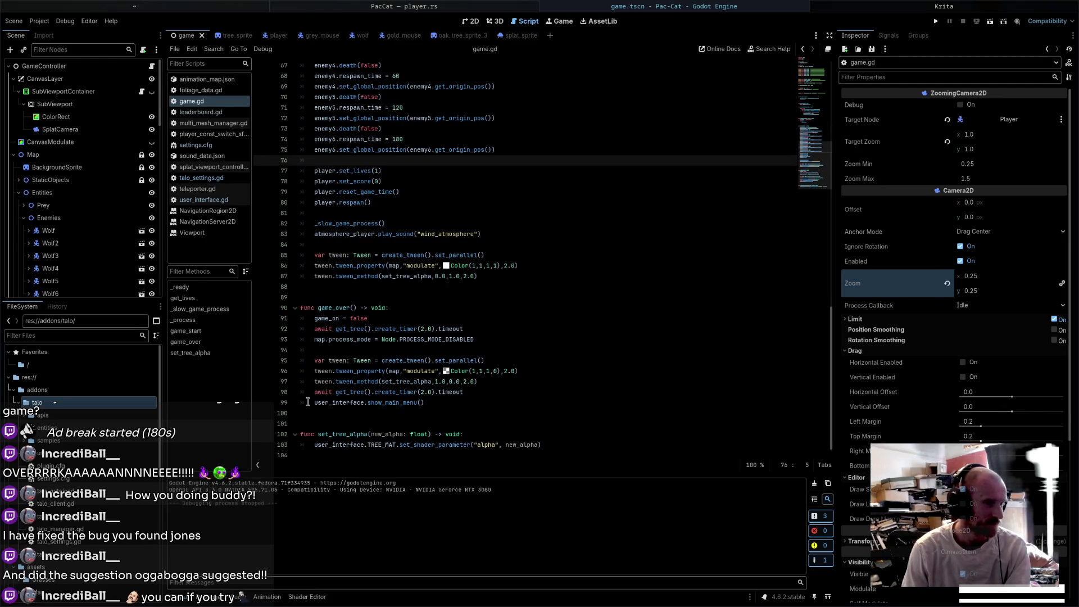
pyautogui.doubleClick(402, 403)
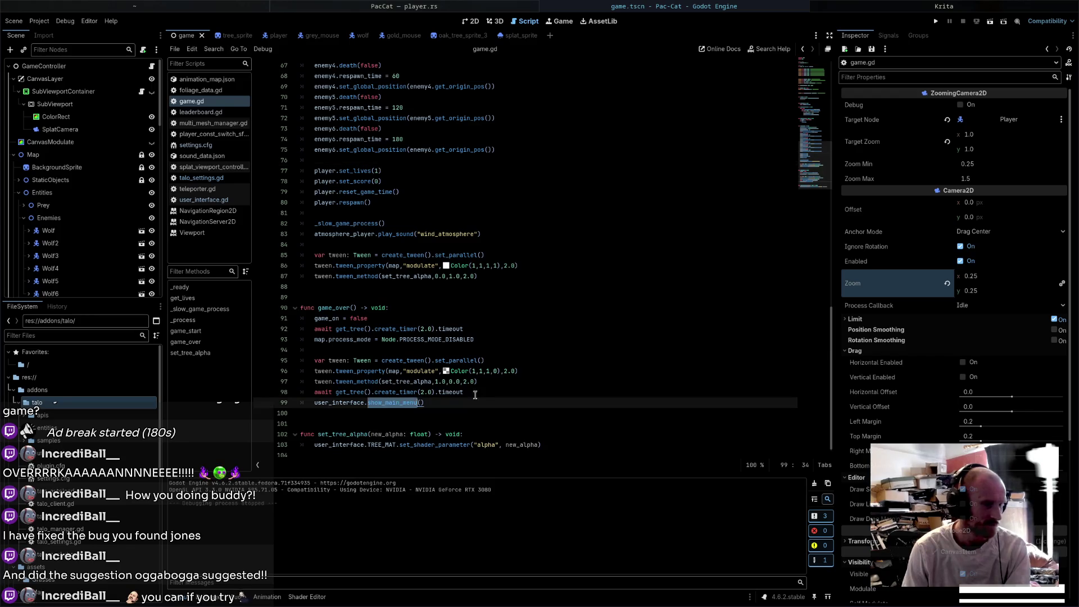
pyautogui.write('show_')
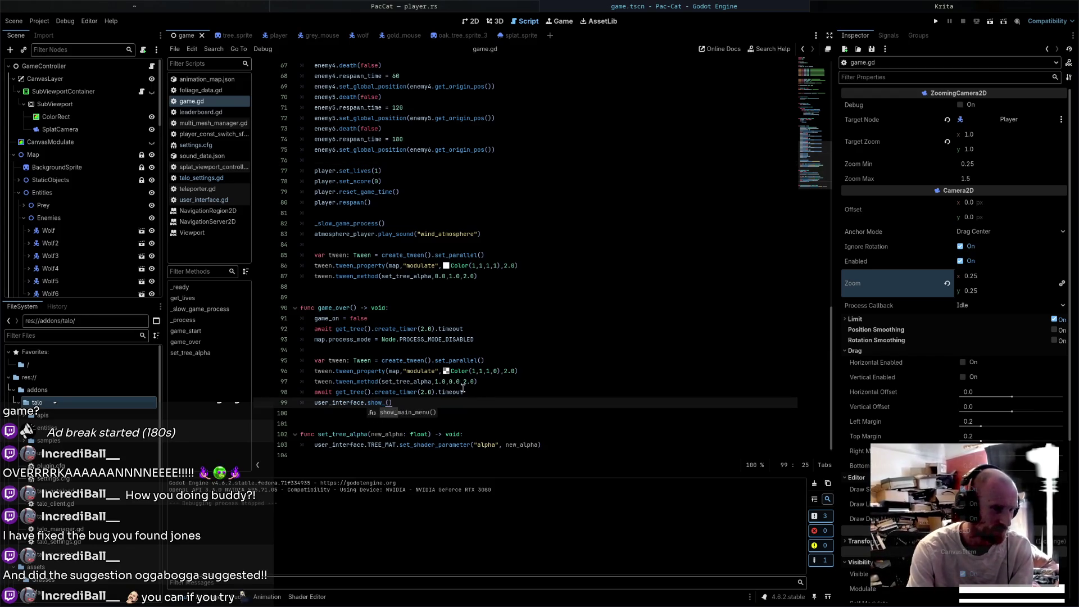
pyautogui.write('highs')
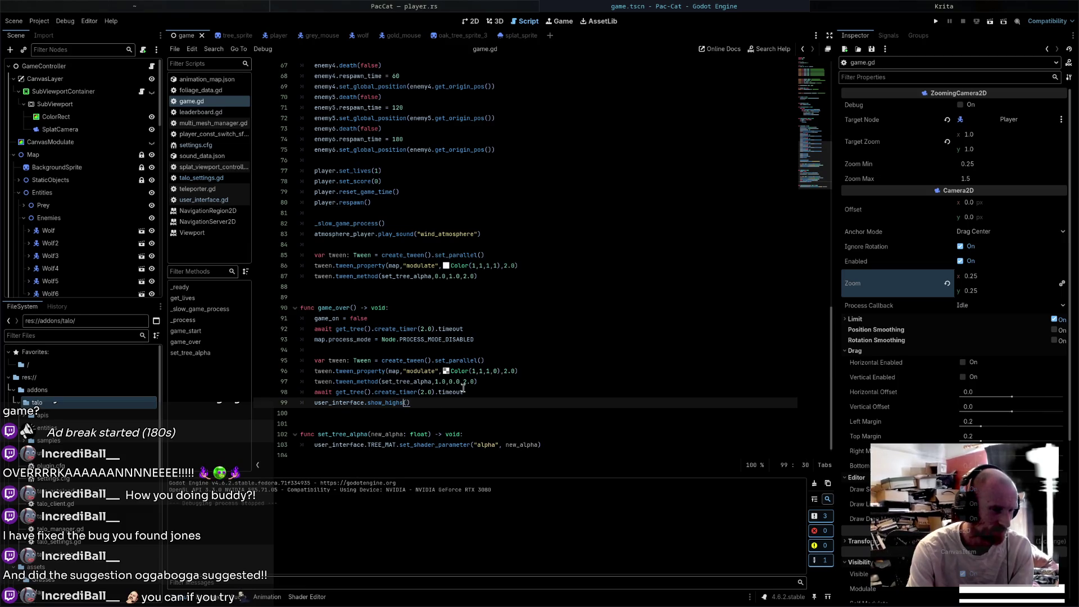
pyautogui.write('core_s')
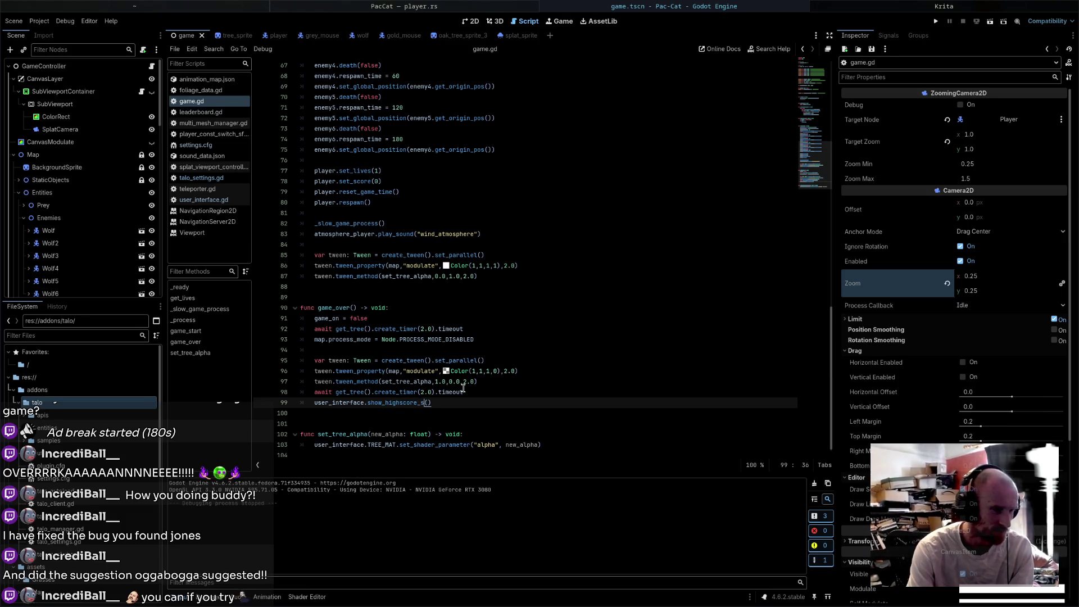
pyautogui.write('ubmit')
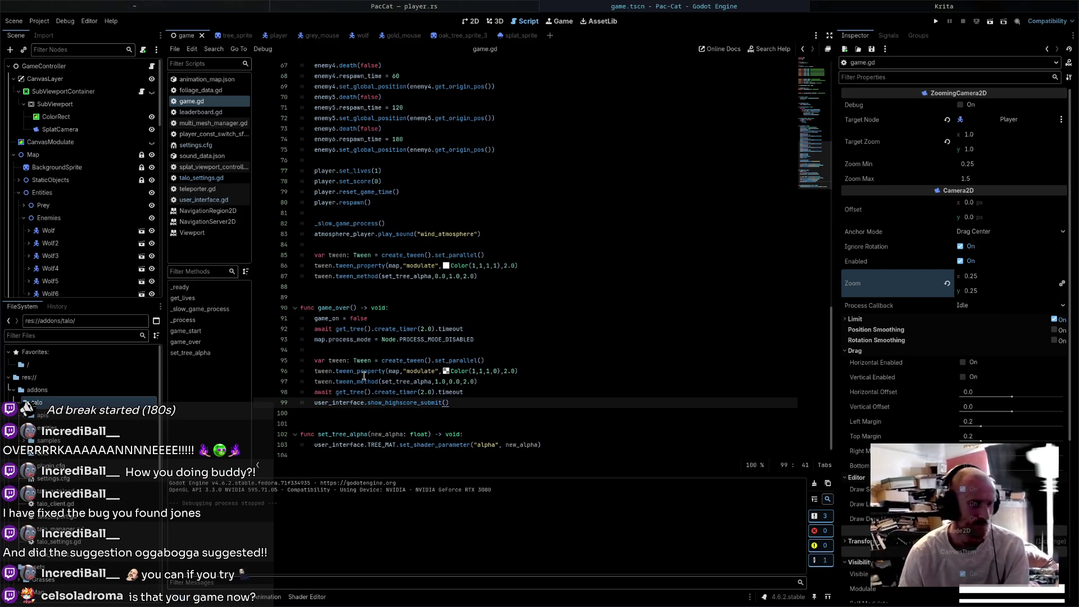
pyautogui.moveTo(401, 363)
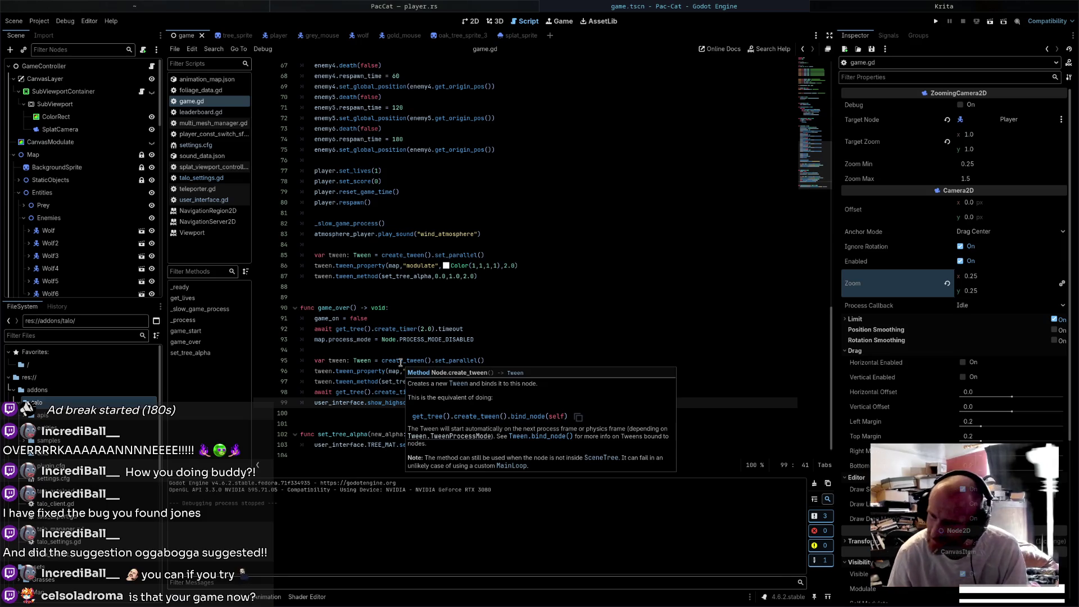
# - Go to the end of game.gd line 102, then open the UserInterface node's user_interface.gd
pyautogui.scroll(-10, 107, 281)
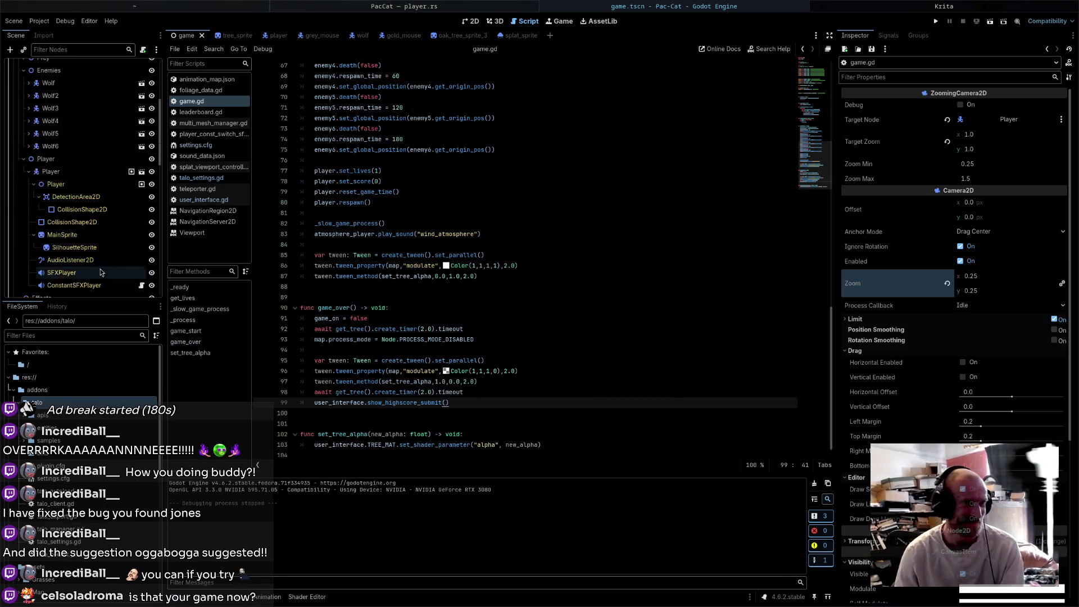
pyautogui.scroll(-8, 107, 282)
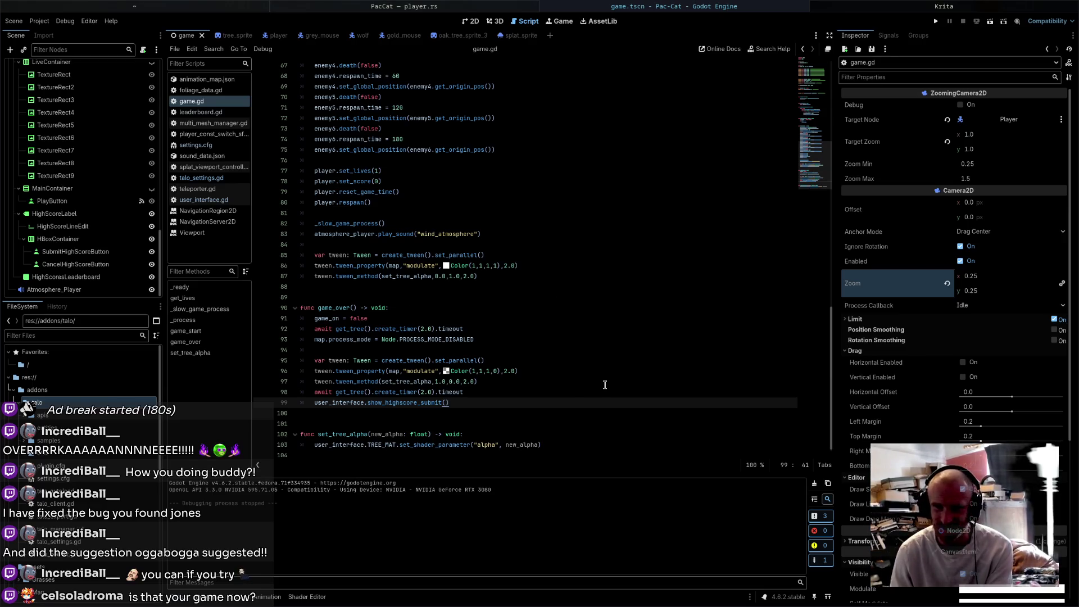
pyautogui.click(592, 437)
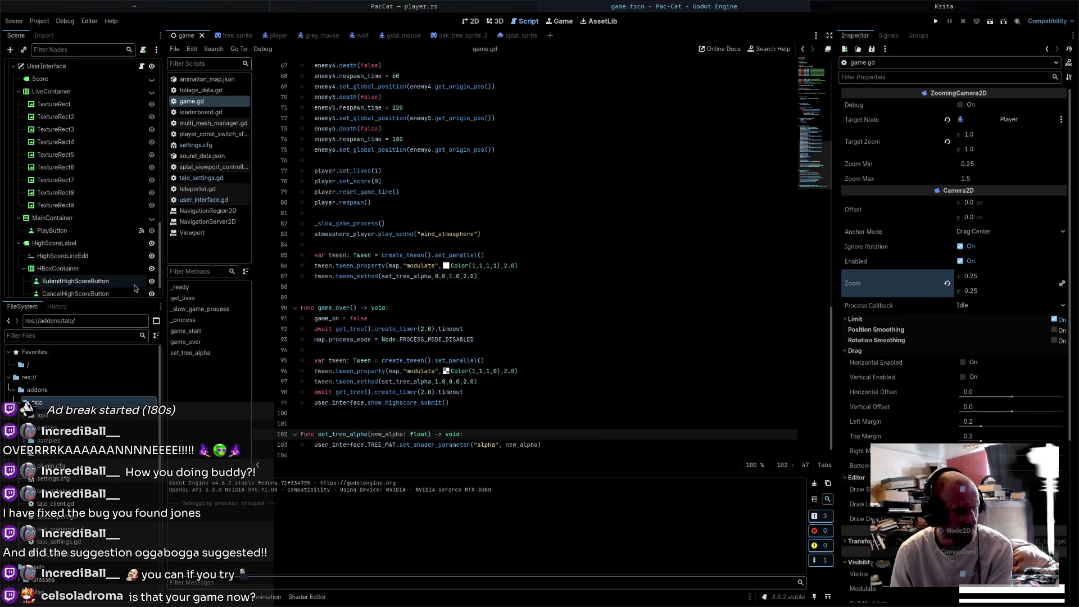
pyautogui.scroll(3, 98, 169)
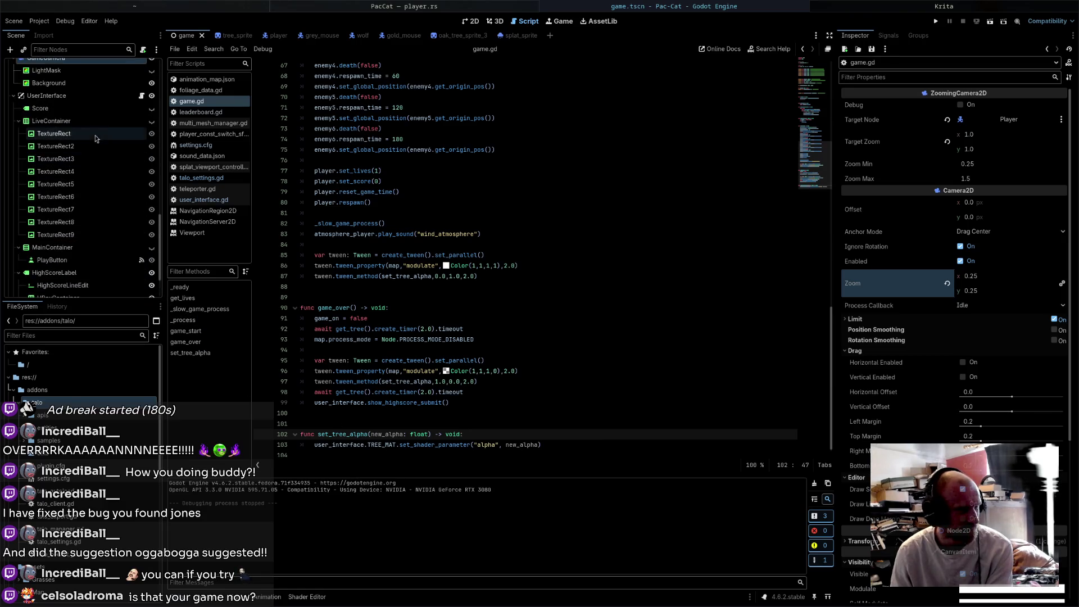
pyautogui.click(140, 97)
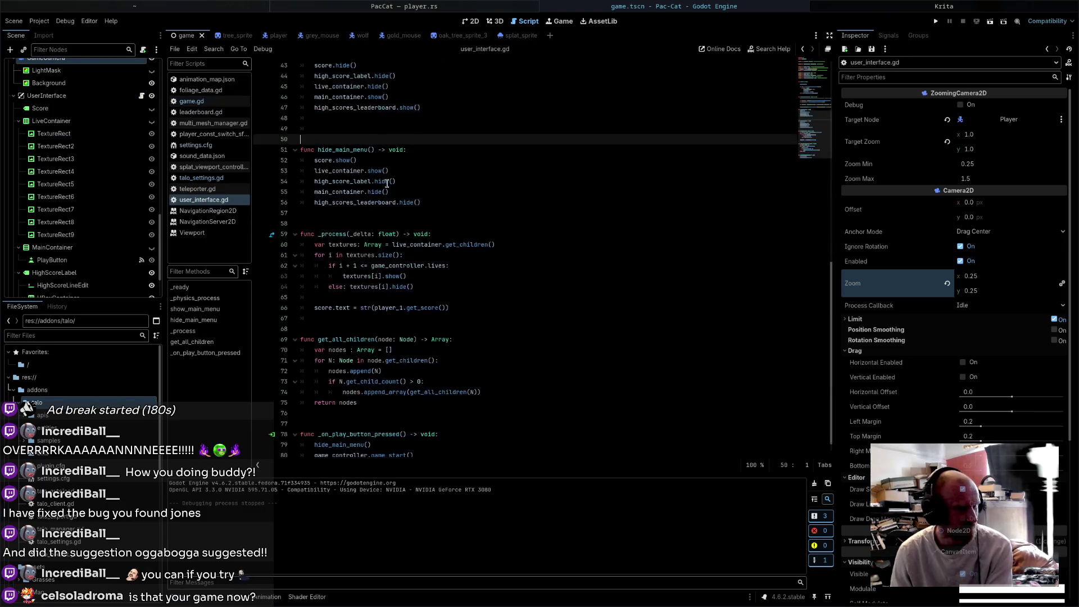
# - Add a new func show_highscore_submit() -> void: header above hide_main_menu
pyautogui.press('Return')
pyautogui.press('Return')
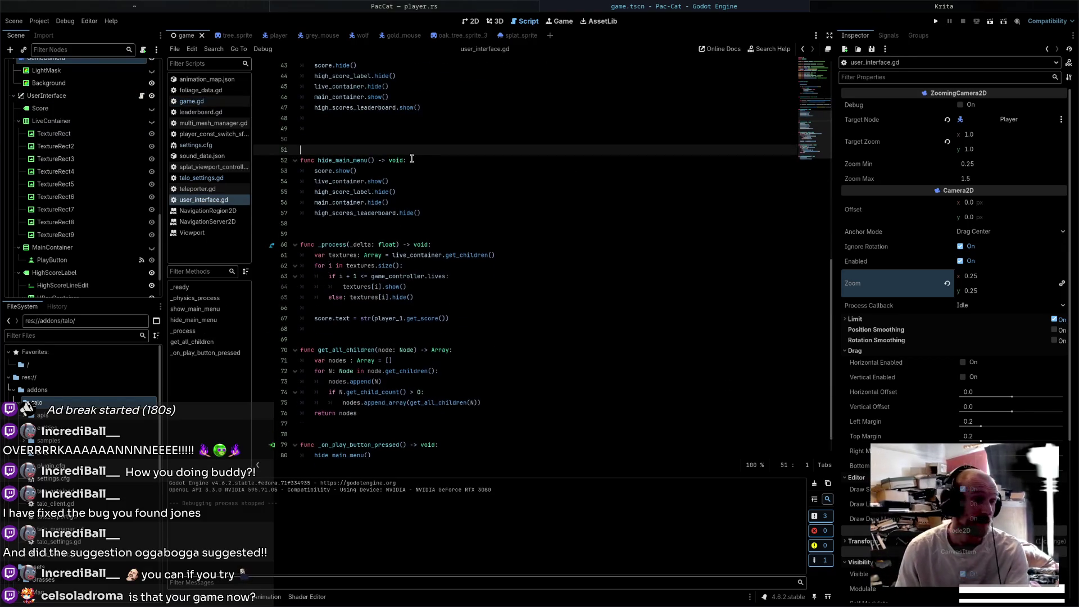
pyautogui.press('Up')
pyautogui.press('Up')
pyautogui.click(431, 148)
pyautogui.write('func _')
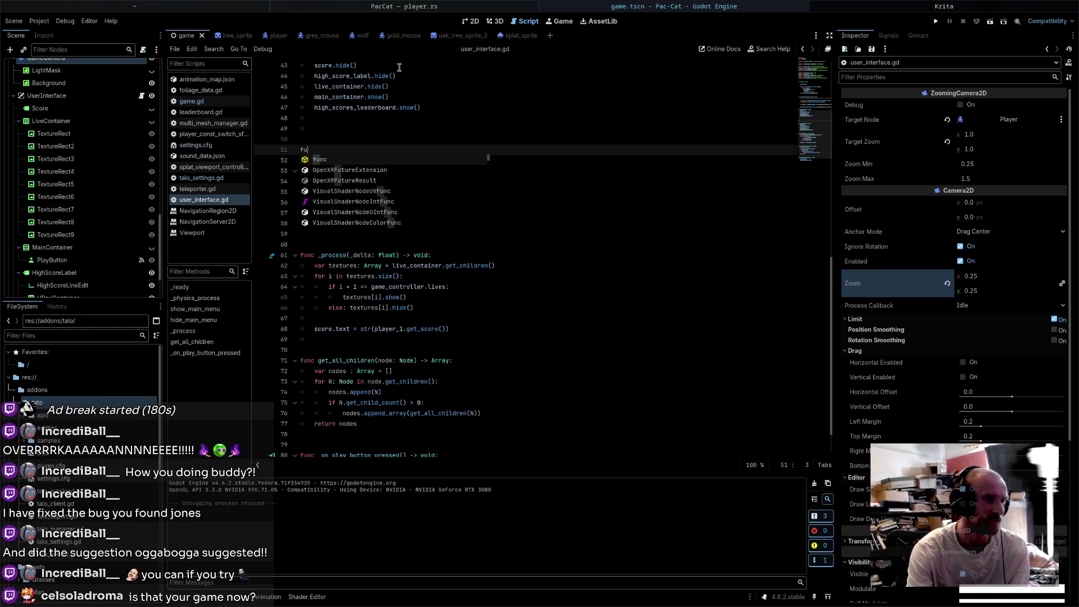
pyautogui.press('BackSpace')
pyautogui.write('show_highscore_submit =-')
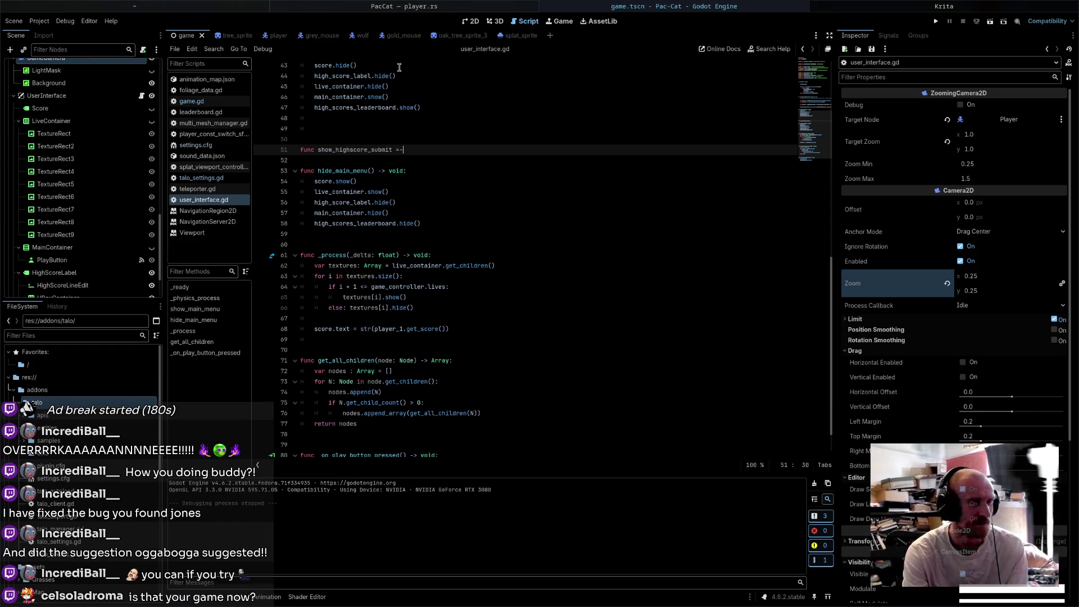
pyautogui.write('void:')
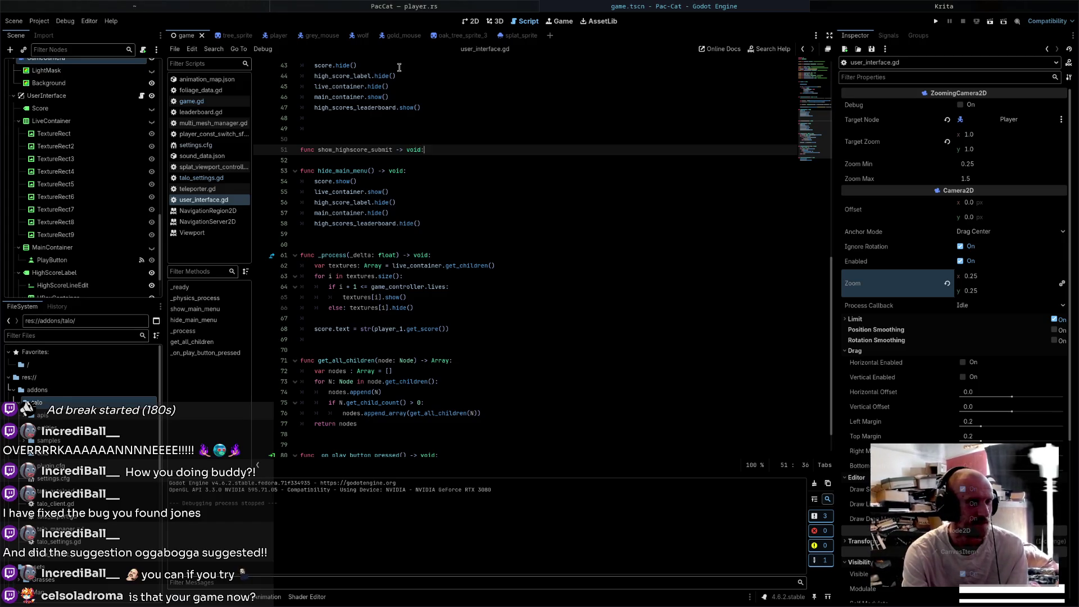
pyautogui.press('Return')
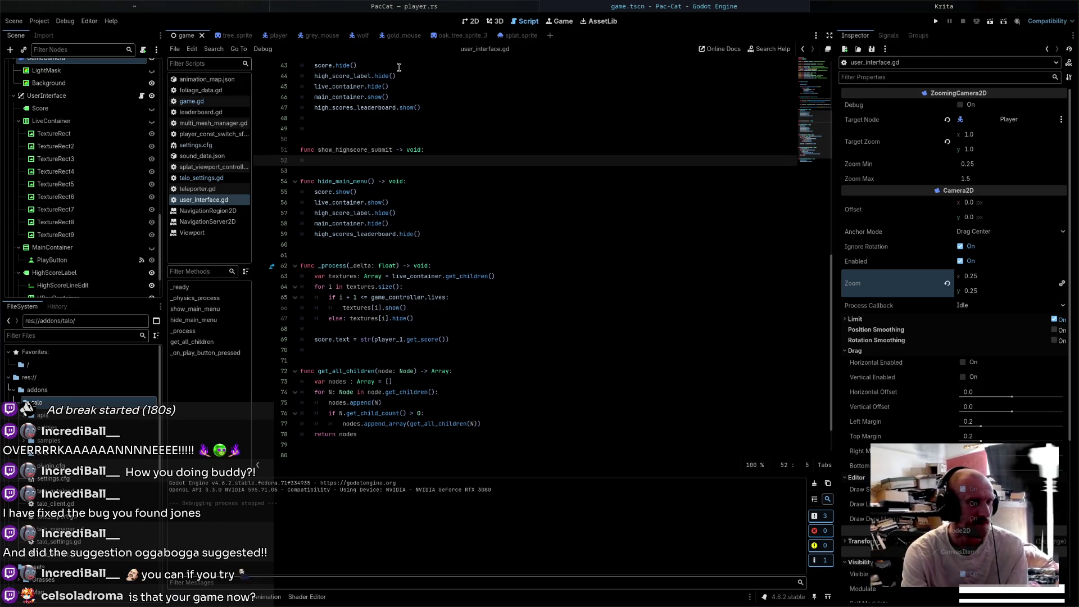
pyautogui.scroll(3, 362, 170)
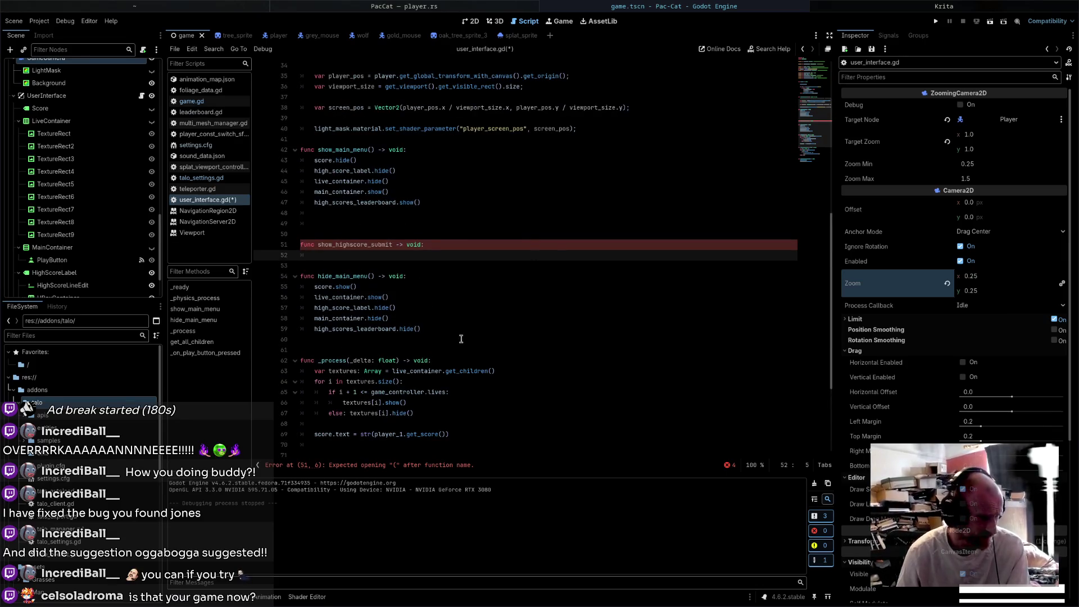
pyautogui.moveTo(444, 327); pyautogui.dragTo(271, 290)
pyautogui.click(364, 259)
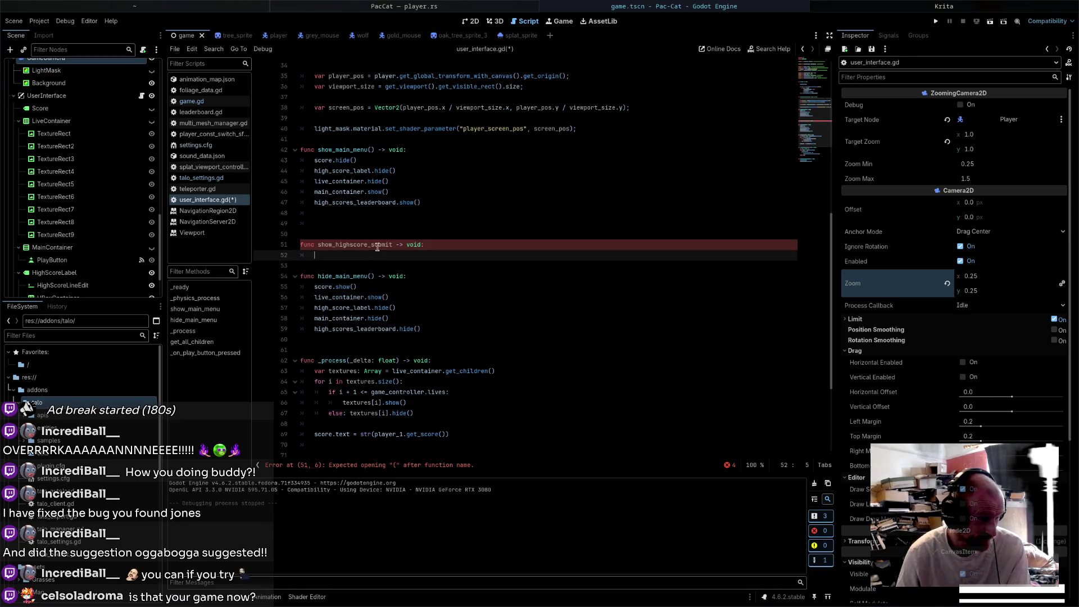
# - Fill its body with score.hide(), high_score_label.show(), live_container.hide(), and begin a main_container line
pyautogui.write('score.hide(')
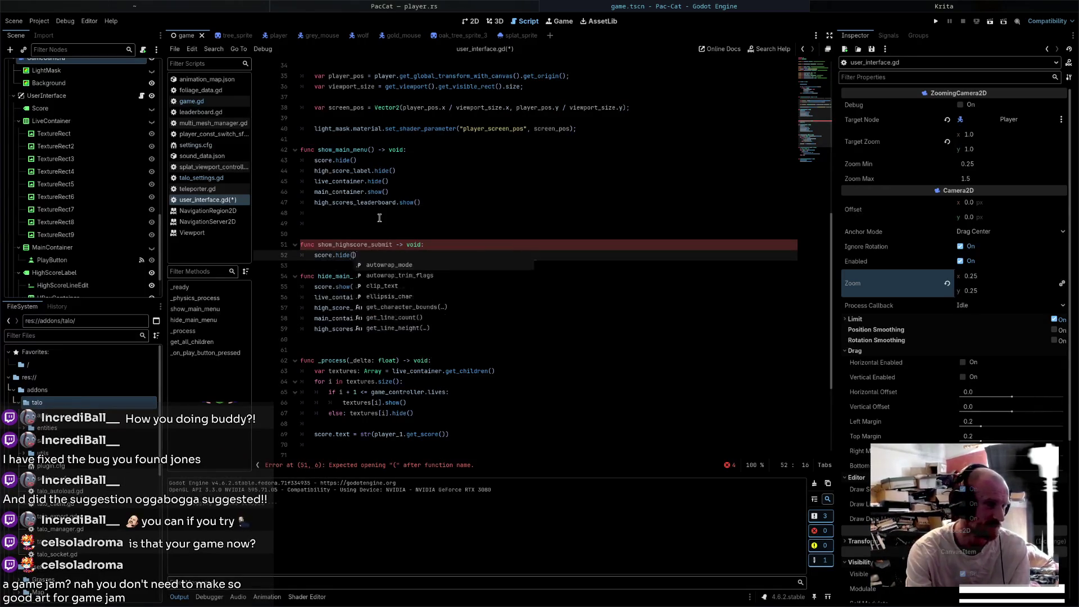
pyautogui.press('Return')
pyautogui.press('Return')
pyautogui.write('gh_')
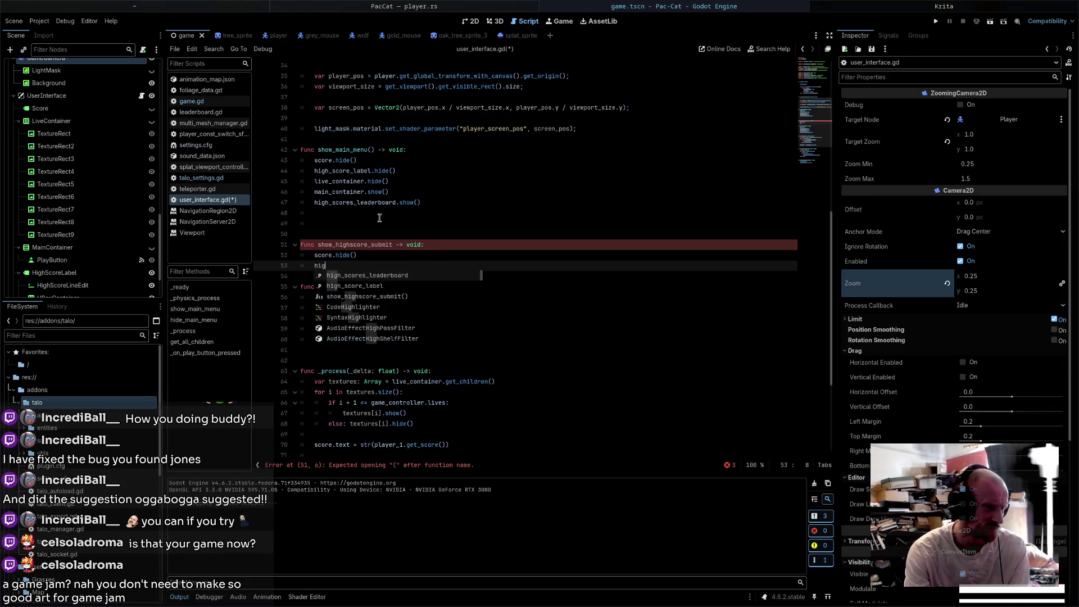
pyautogui.press('Down')
pyautogui.press('Return')
pyautogui.write('.show')
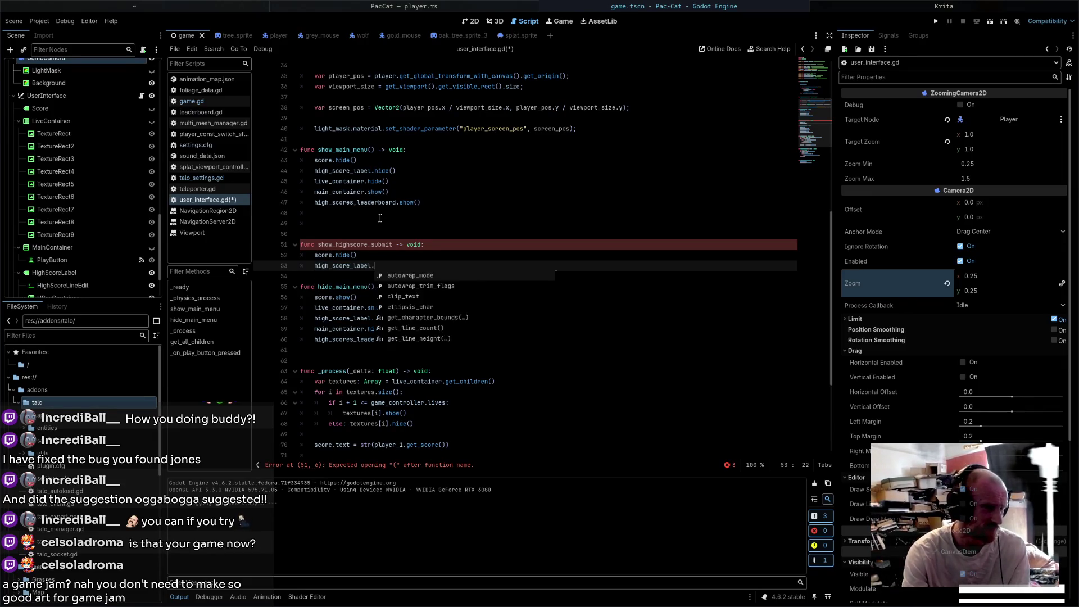
pyautogui.press('Return')
pyautogui.press('Return')
pyautogui.write('li')
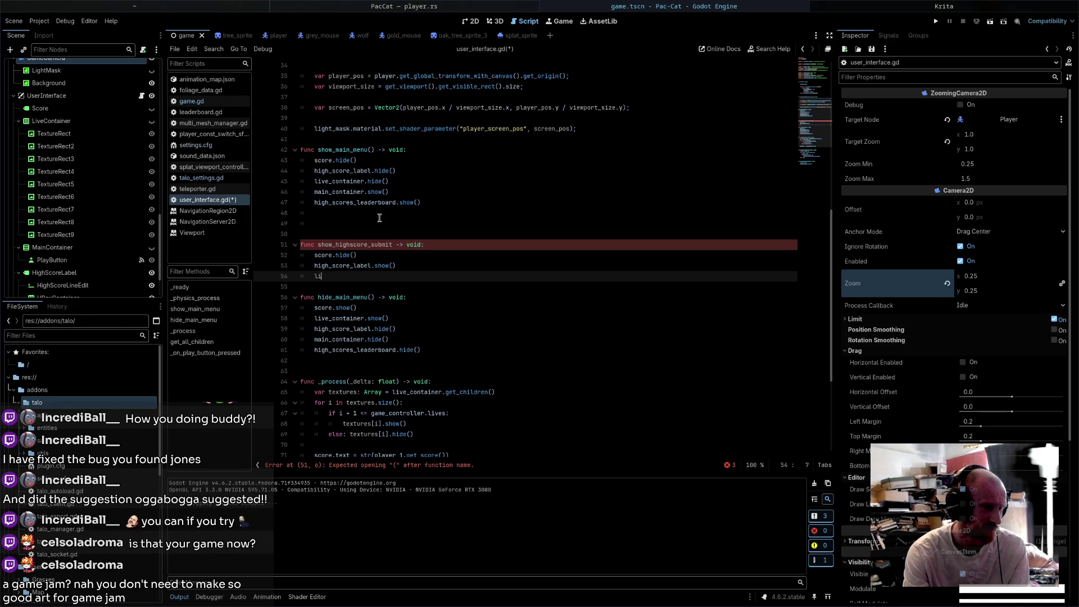
pyautogui.write('ve_')
pyautogui.press('Return')
pyautogui.write('.')
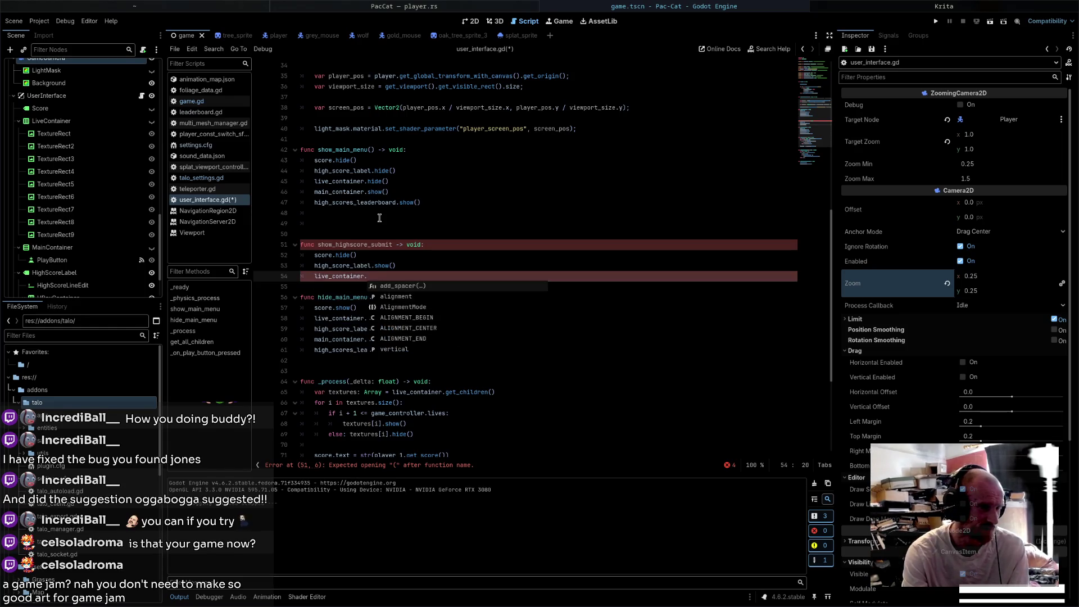
pyautogui.write('hide')
pyautogui.press('Return')
pyautogui.press('Return')
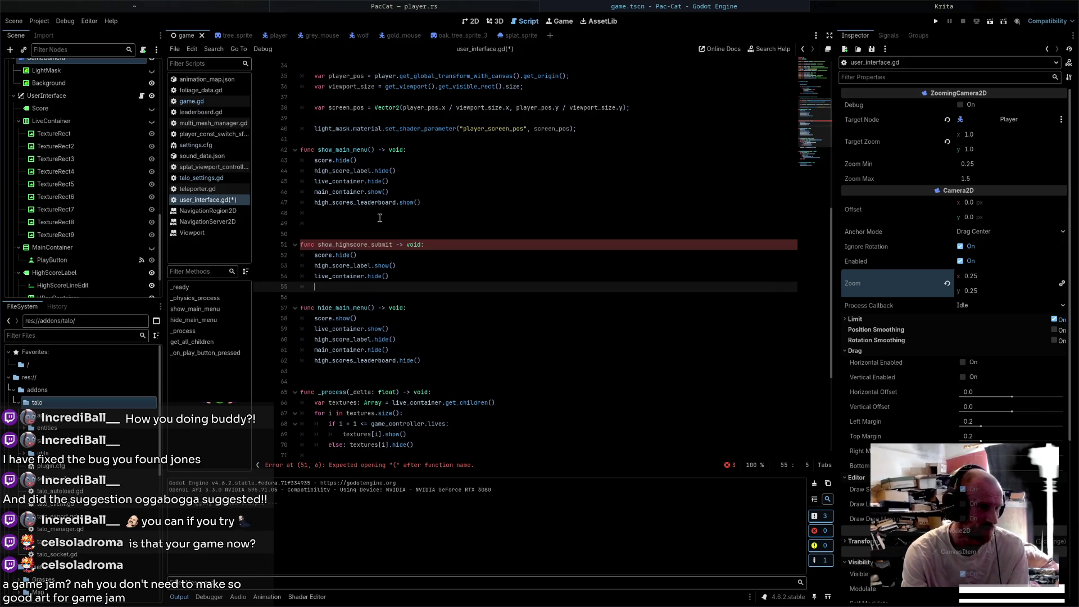
pyautogui.write('main')
pyautogui.press('Return')
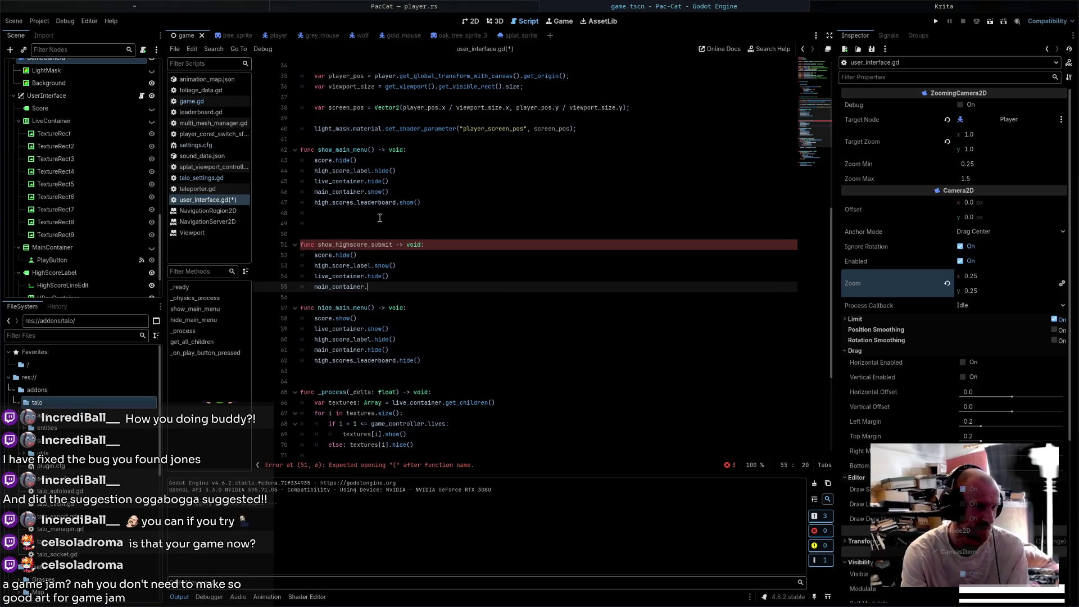
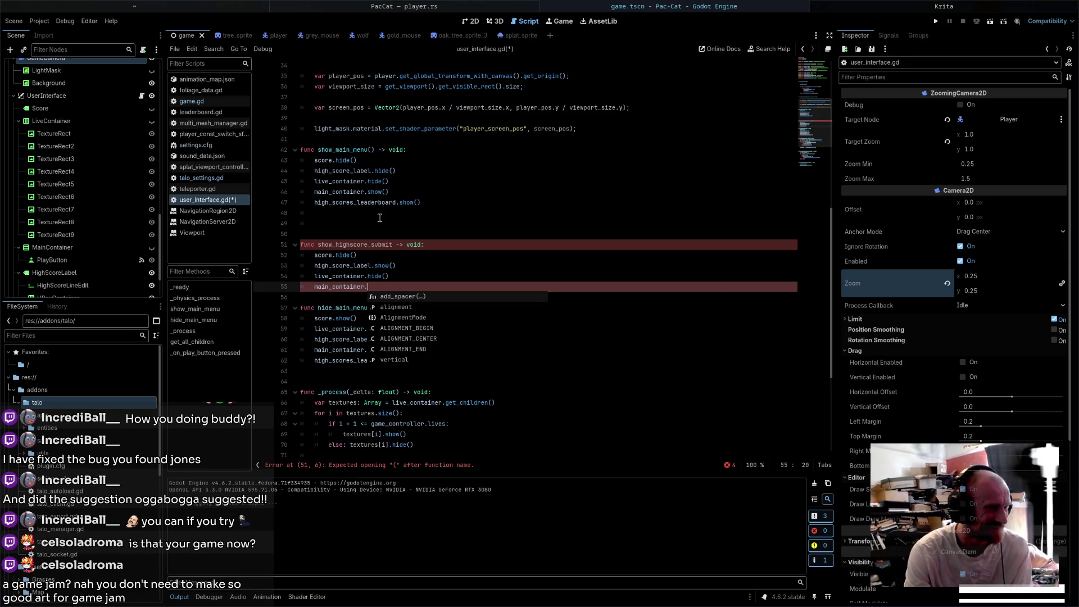
# - Complete line 55 with hide() and add () to the show_highscore_submit signature
pyautogui.write('hide()')
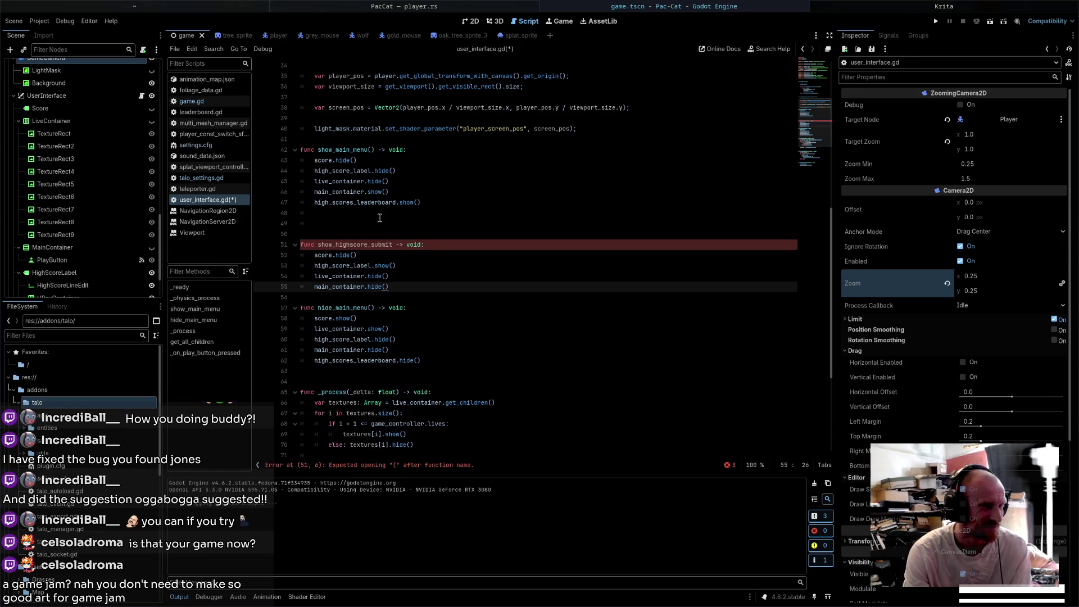
pyautogui.press('Up')
pyautogui.press('Up')
pyautogui.press('Up')
pyautogui.press('Up')
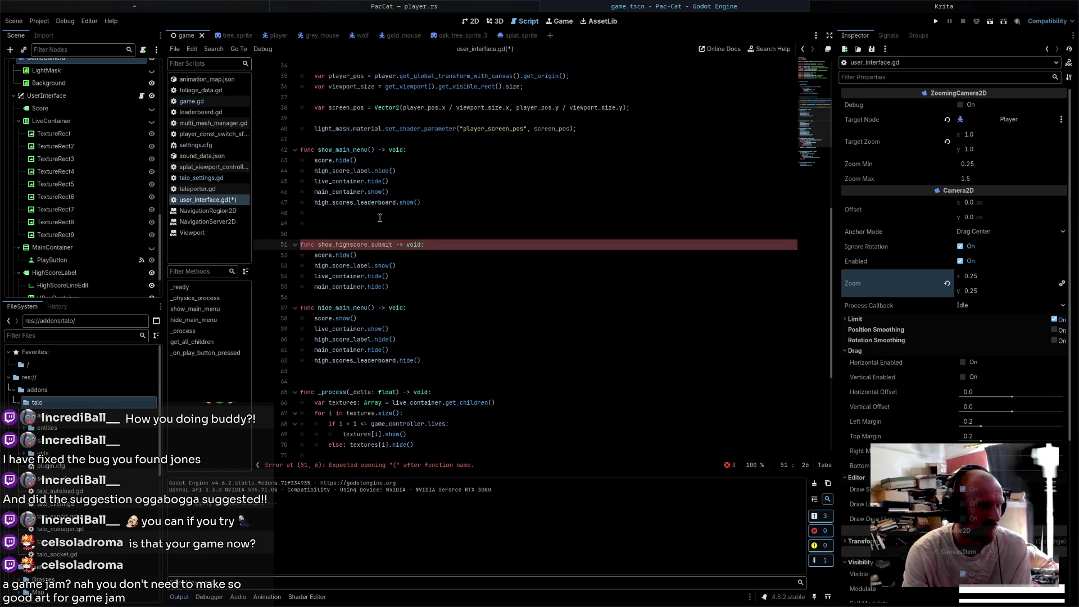
pyautogui.write('()')
pyautogui.press('Down')
pyautogui.press('Down')
pyautogui.press('Down')
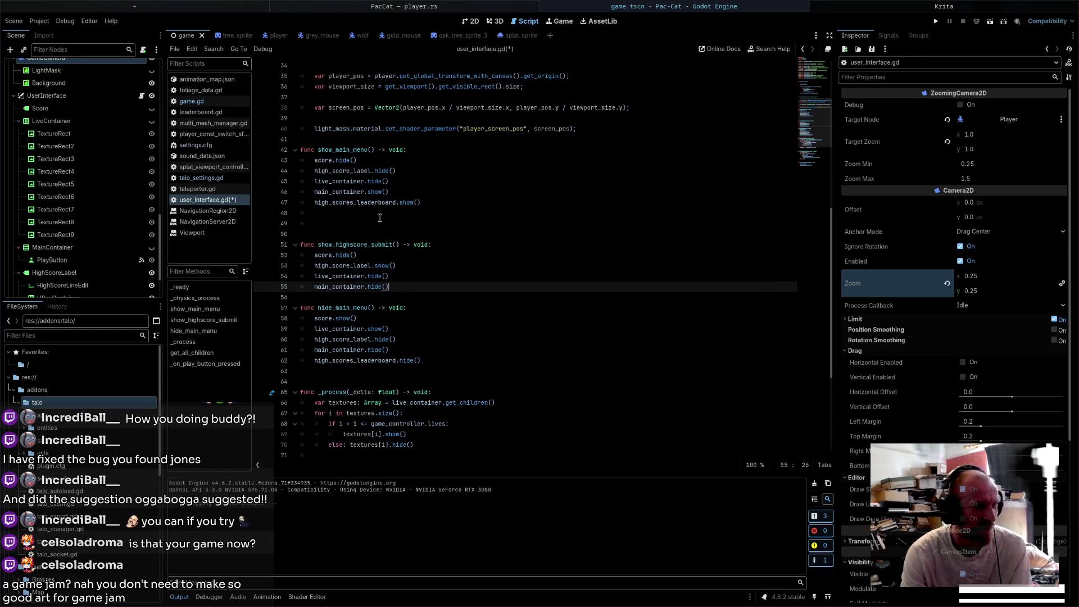
# - Add high_scores_leaderboard.hide() to the function and save user_interface.gd
pyautogui.press('Return')
pyautogui.write('h')
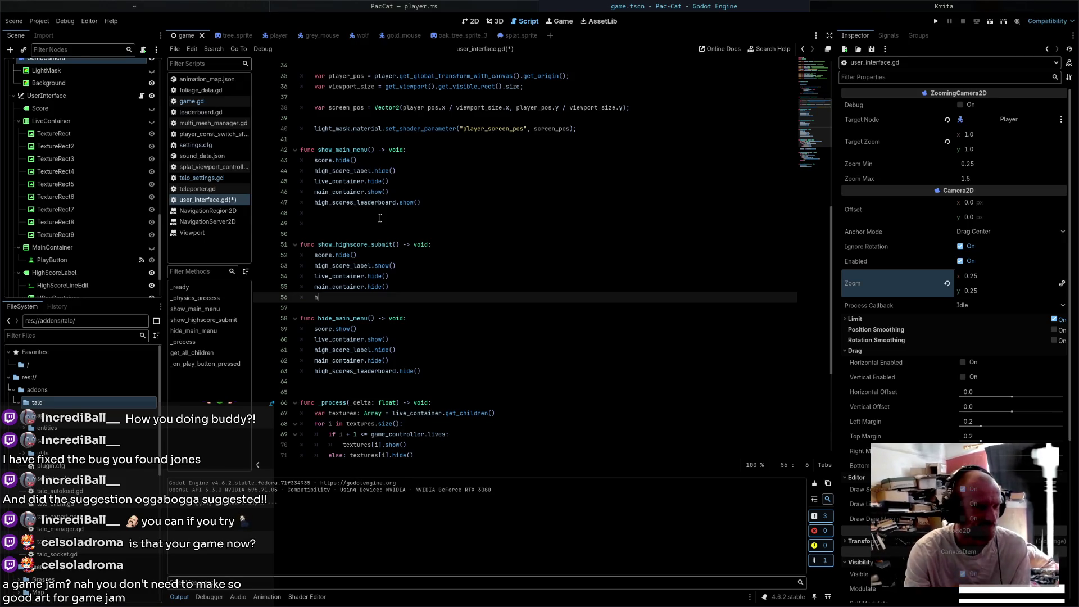
pyautogui.write('i')
pyautogui.press('Down')
pyautogui.press('Return')
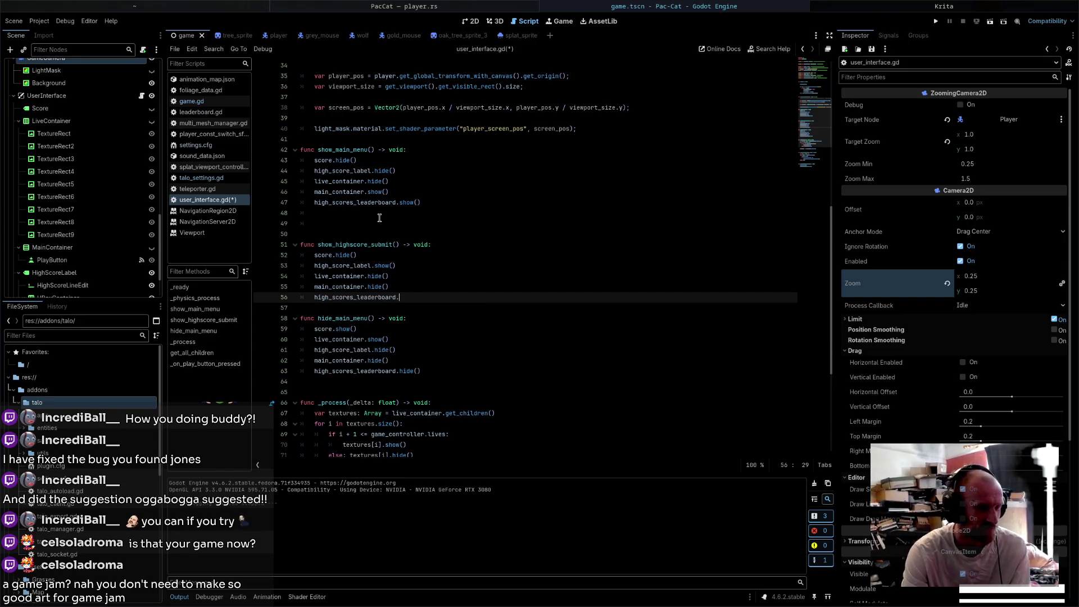
pyautogui.write('.hi')
pyautogui.press('Down')
pyautogui.press('Return')
pyautogui.hotkey('ctrl', 's')
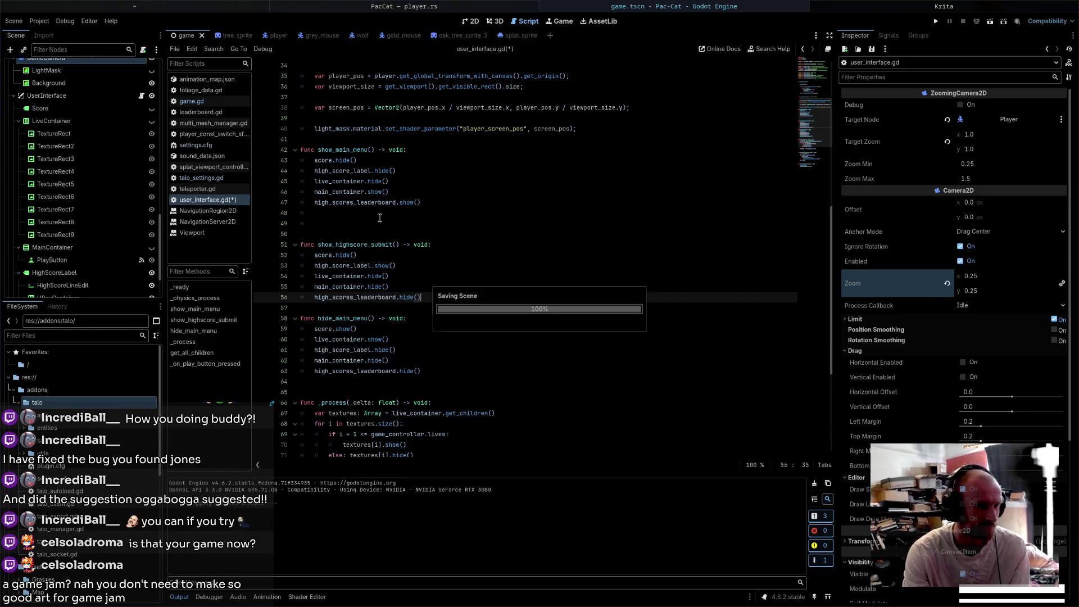
pyautogui.scroll(10, 138, 76)
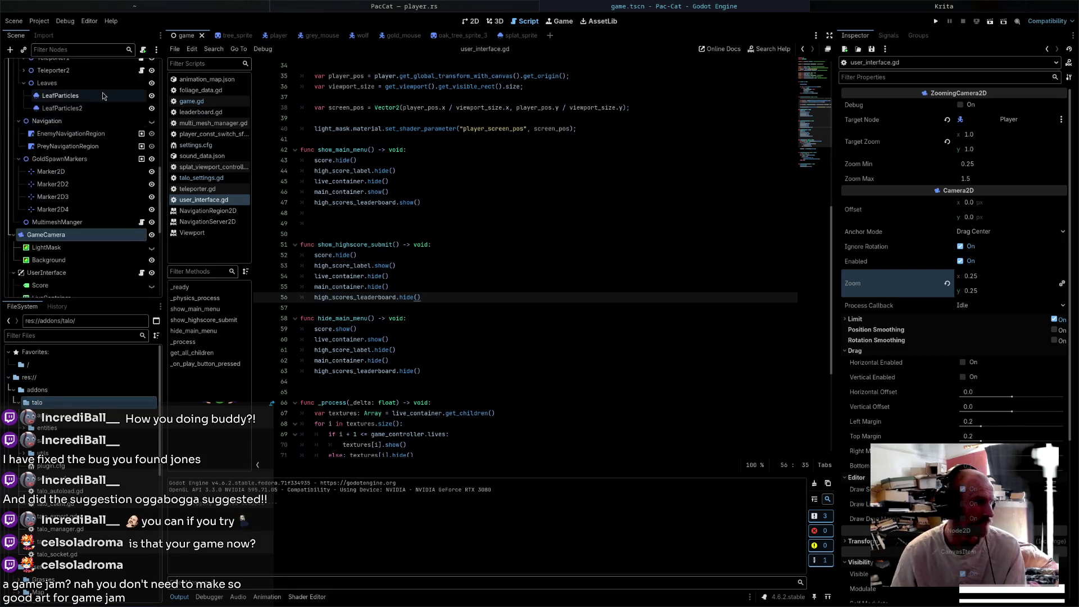
# - Open game.gd, run Pac-Cat to game over, try the name entry field, then close the game
pyautogui.click(152, 66)
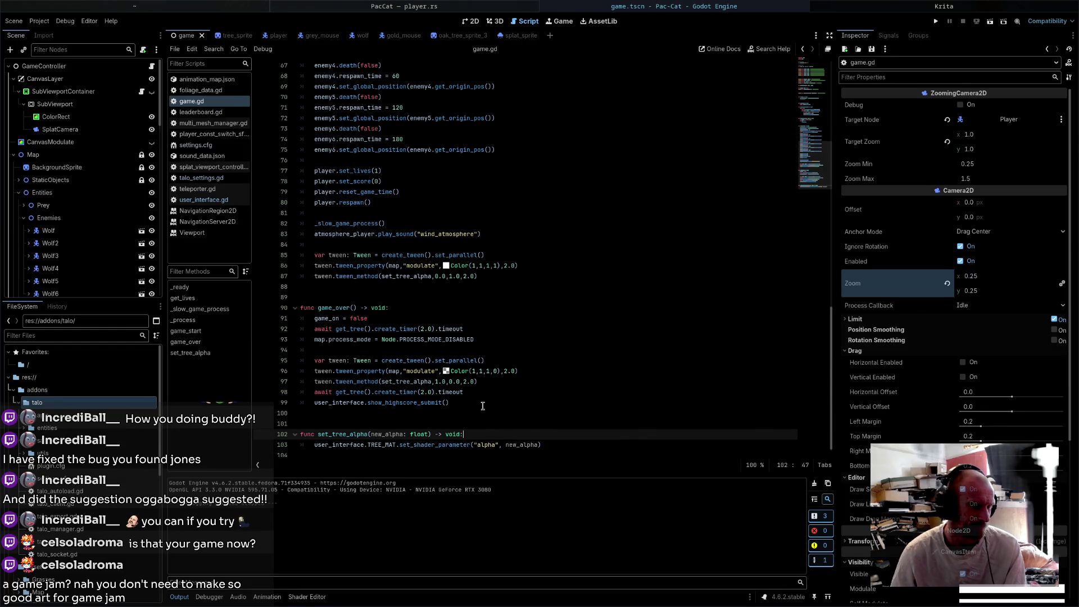
pyautogui.click(936, 21)
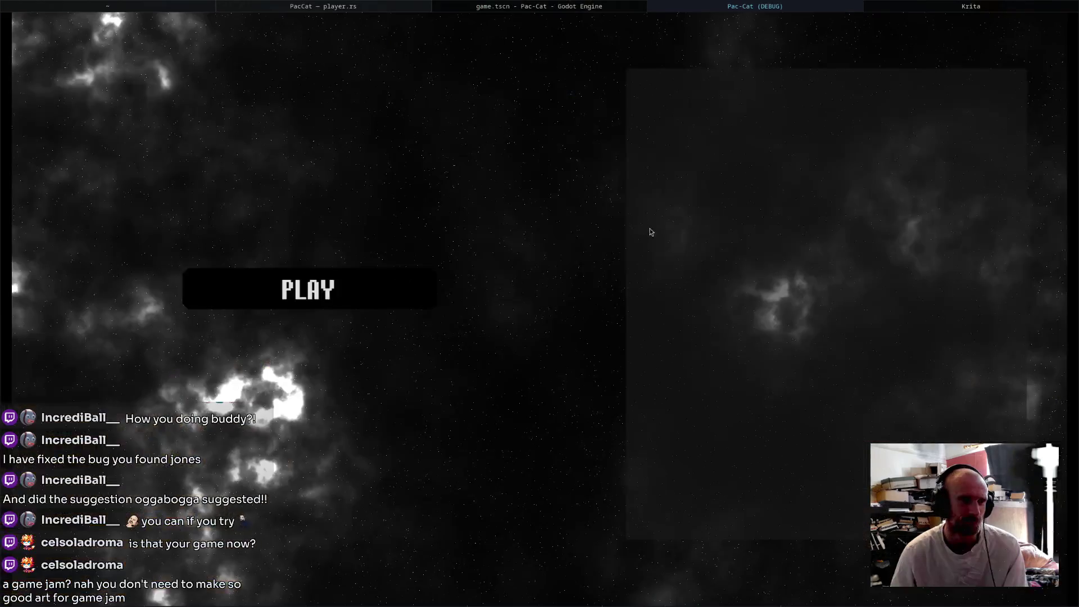
pyautogui.click(382, 303)
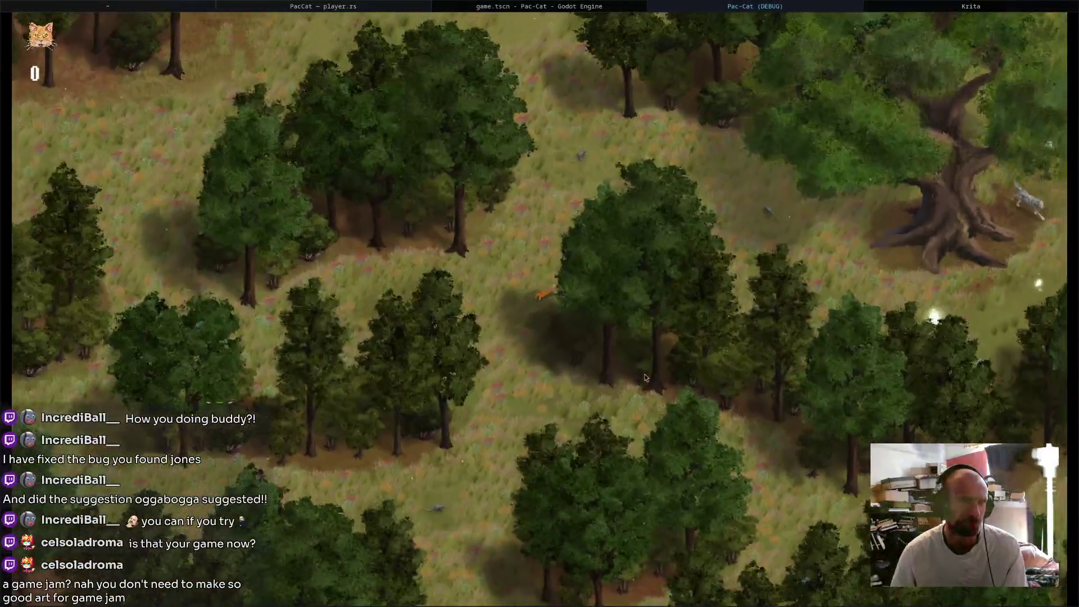
pyautogui.press('Right')
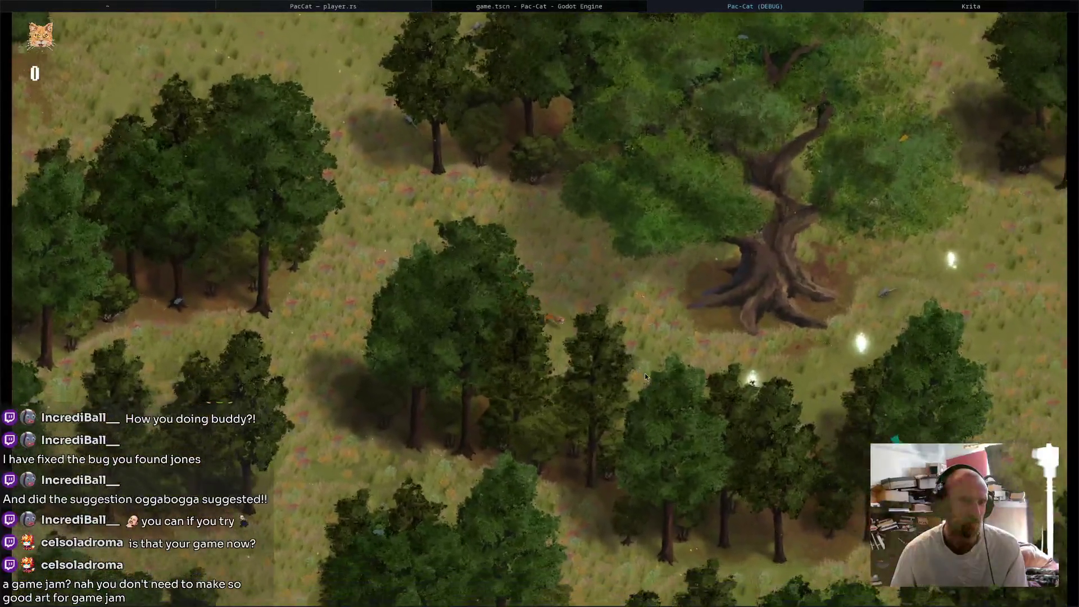
pyautogui.press('Down')
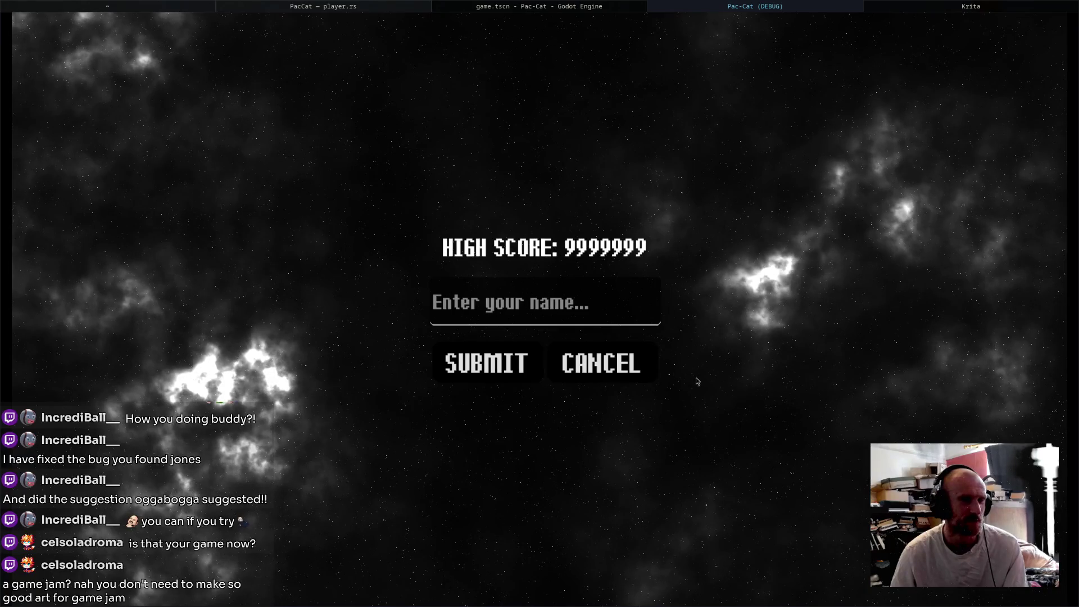
pyautogui.click(596, 320)
pyautogui.press('Tab')
pyautogui.press('Tab')
pyautogui.press('Tab')
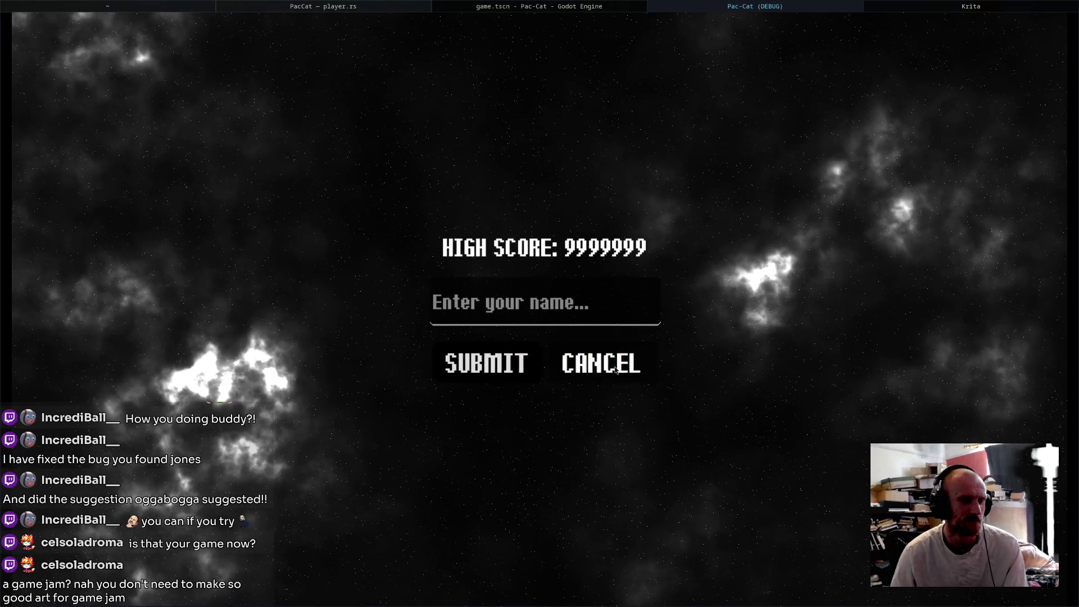
pyautogui.middleClick(774, 7)
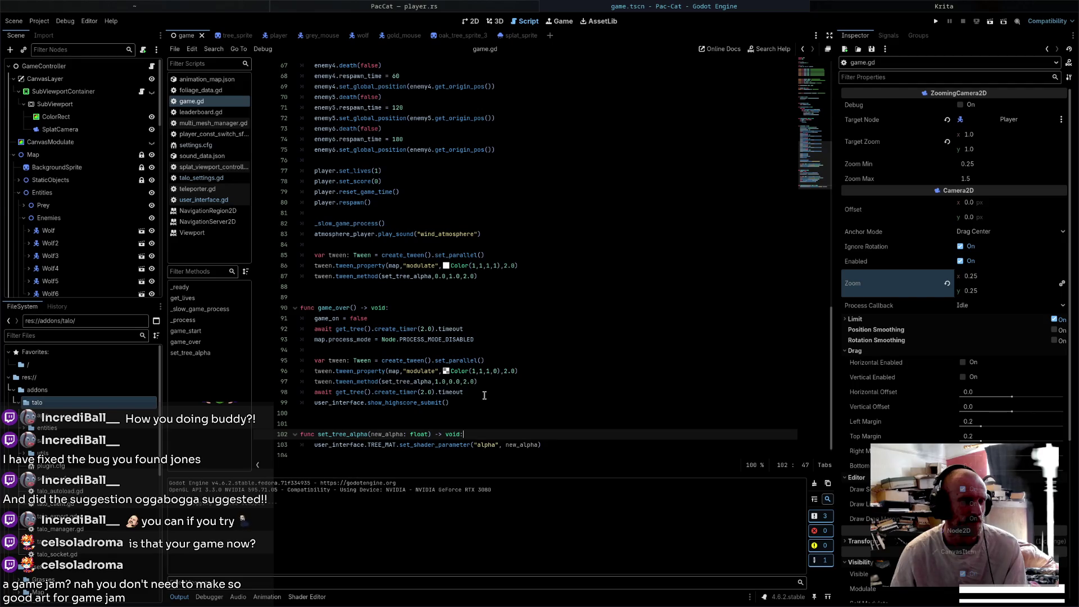
# - Insert an empty line after game_on = false in game.gd's game_over function
pyautogui.click(502, 382)
pyautogui.click(482, 309)
pyautogui.click(492, 318)
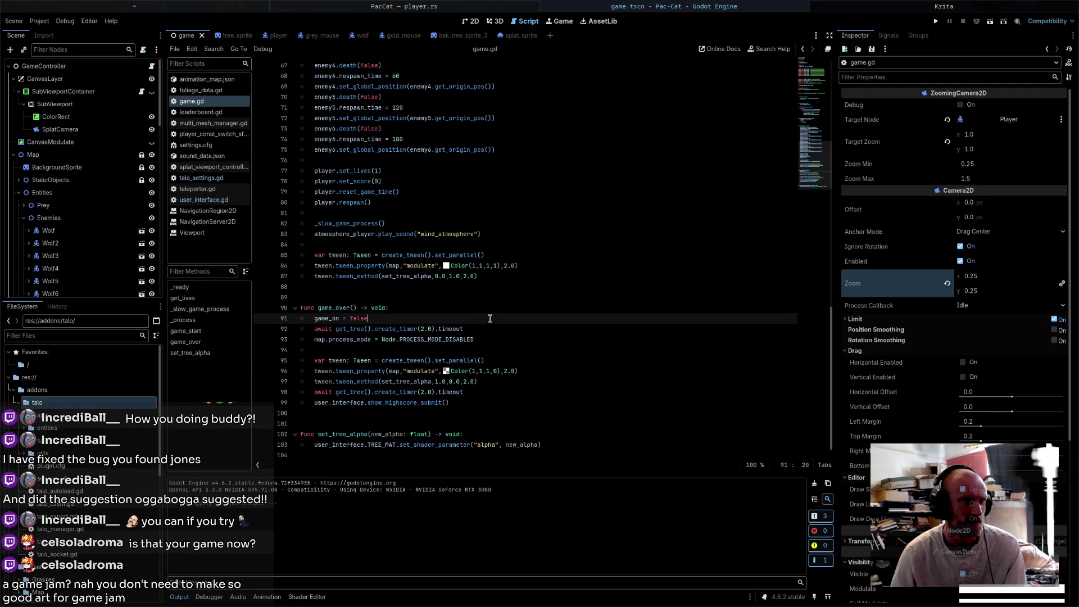
pyautogui.press('Return')
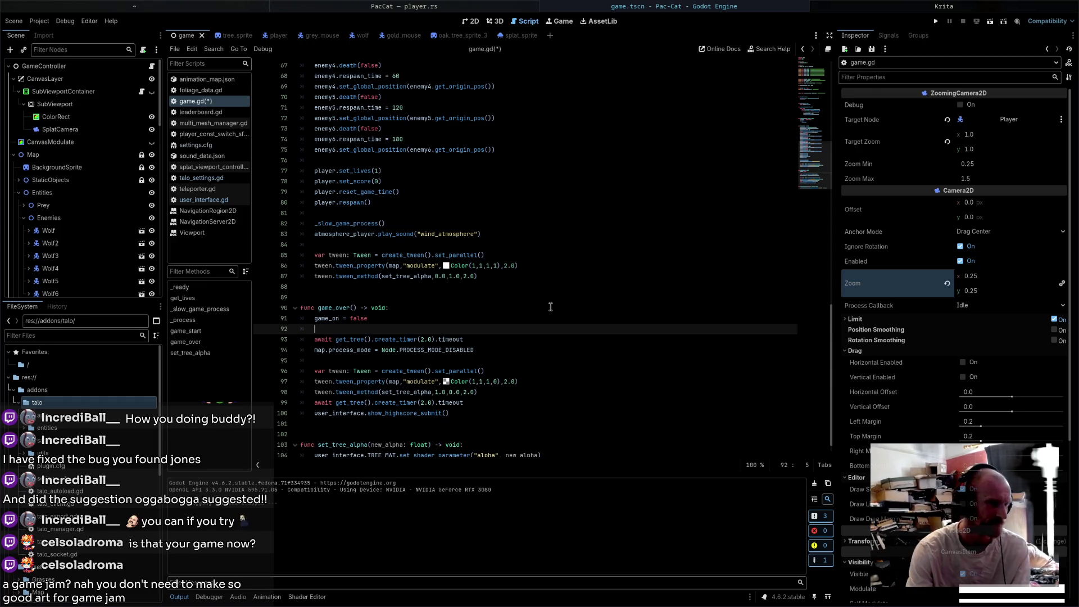
# - Open user_interface.gd from the UserInterface node's script icon in the Scene tree
pyautogui.scroll(-10, 88, 208)
pyautogui.scroll(5, 90, 205)
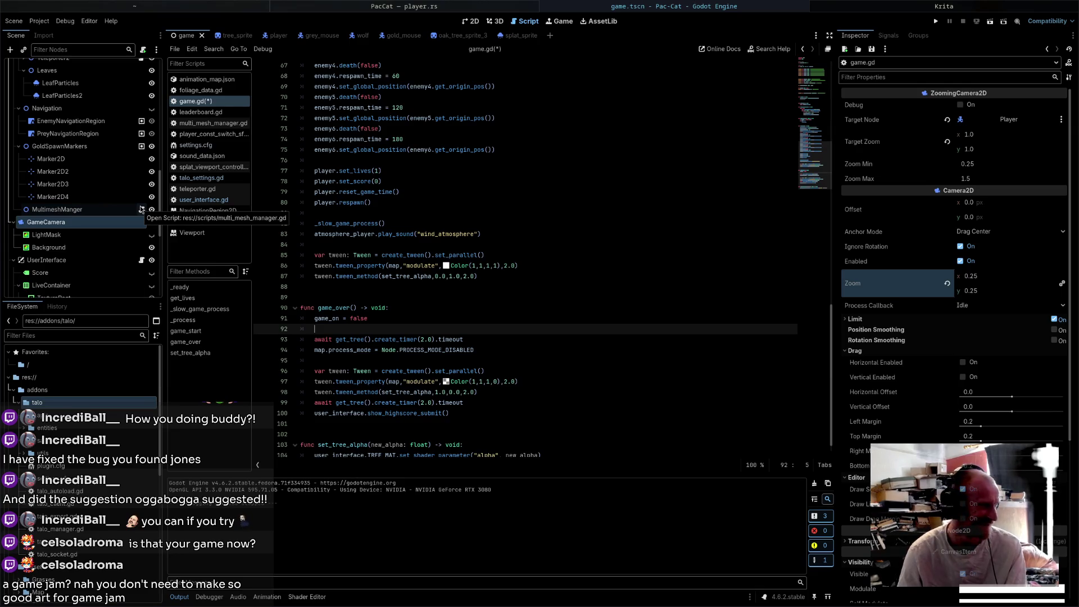
pyautogui.scroll(-3, 135, 224)
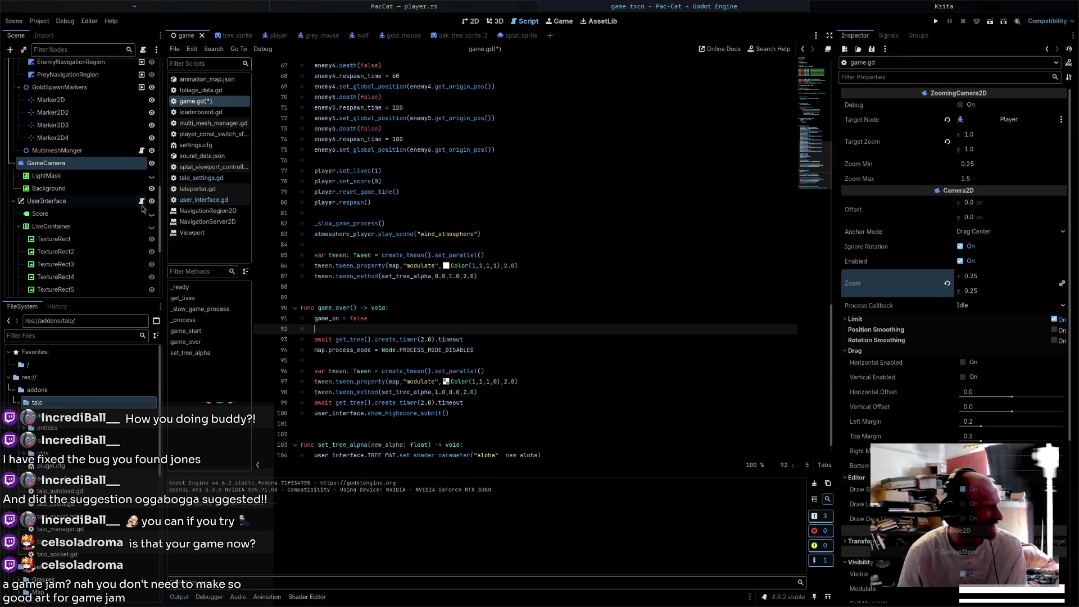
pyautogui.click(142, 200)
pyautogui.scroll(-2, 484, 328)
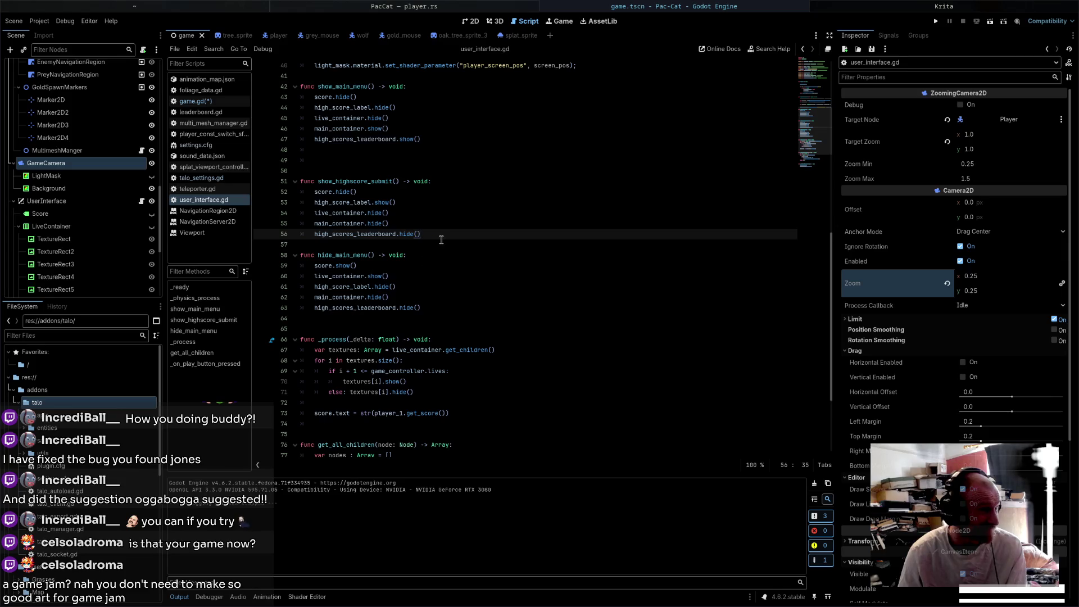
# - Add a line setting high_score_label.text to game_controller.high_score
pyautogui.press('Return')
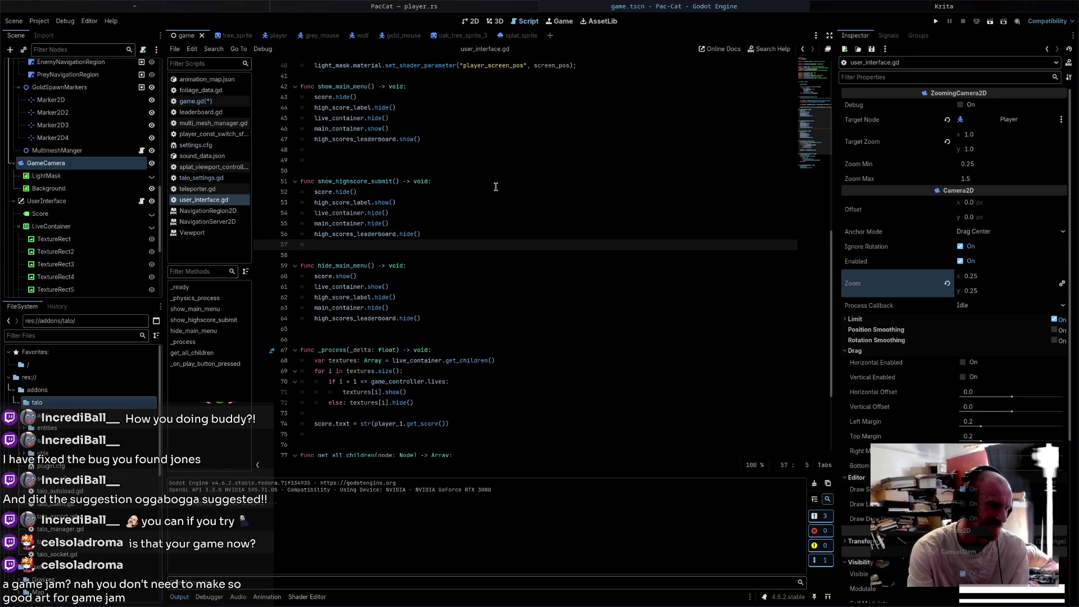
pyautogui.write('h')
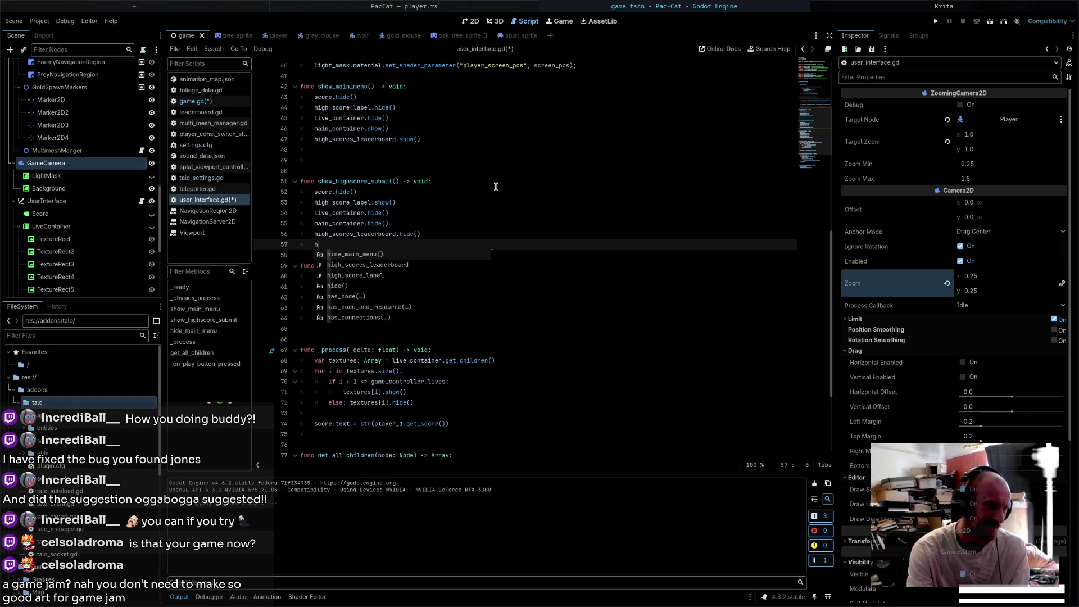
pyautogui.press('Down')
pyautogui.press('Down')
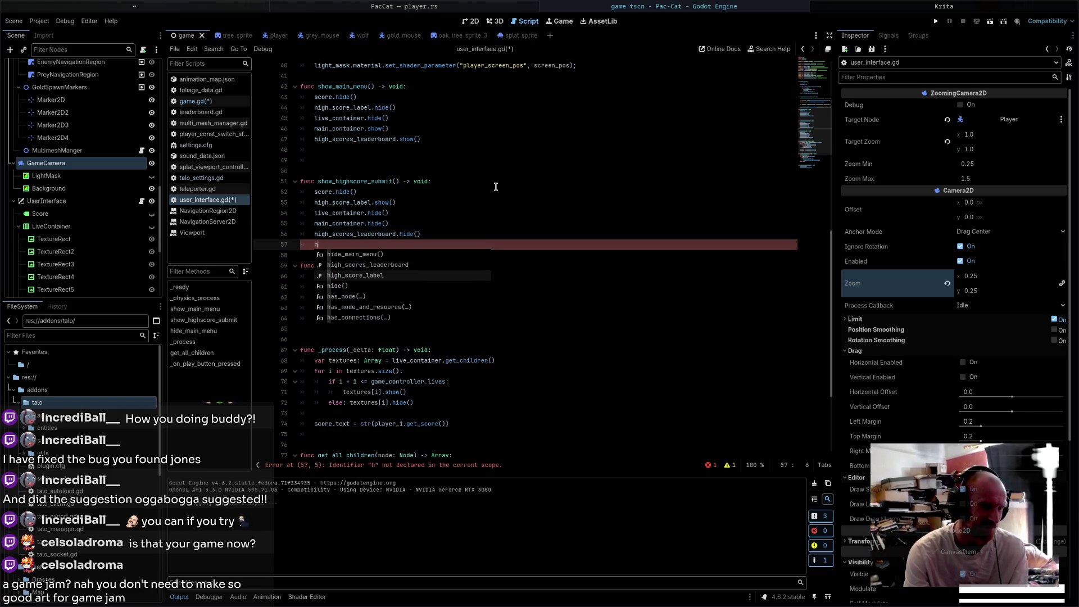
pyautogui.press('Return')
pyautogui.write('.text')
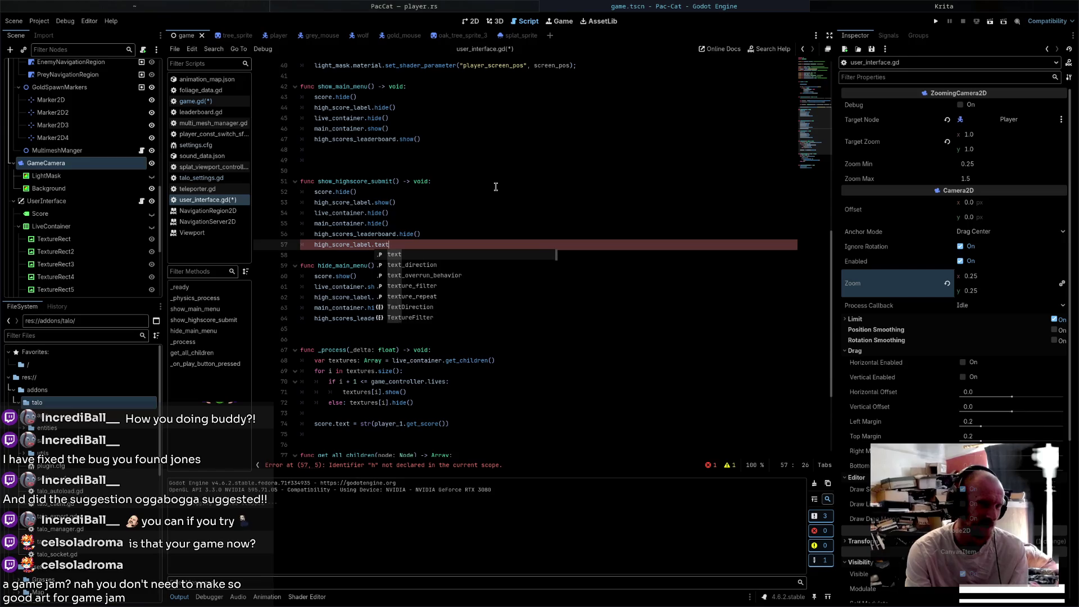
pyautogui.write(' = ')
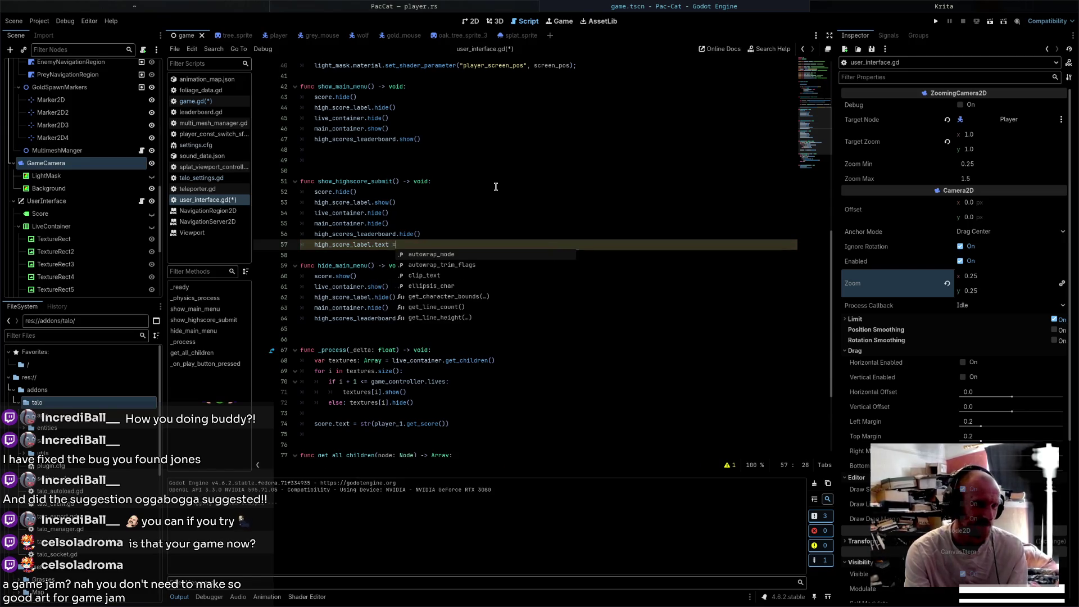
pyautogui.write('game_controller.sc')
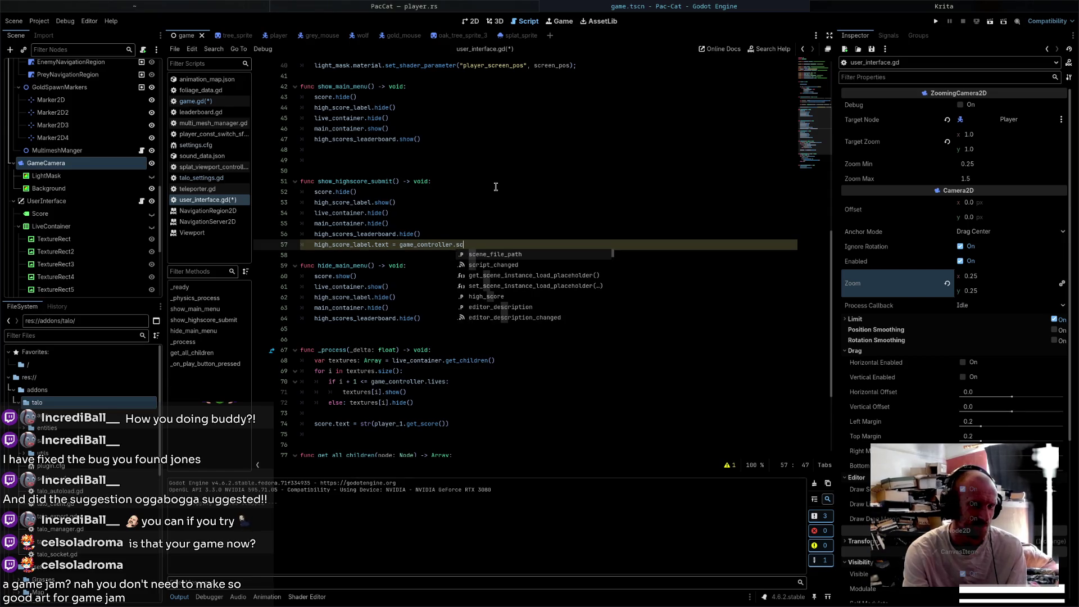
pyautogui.press('Return')
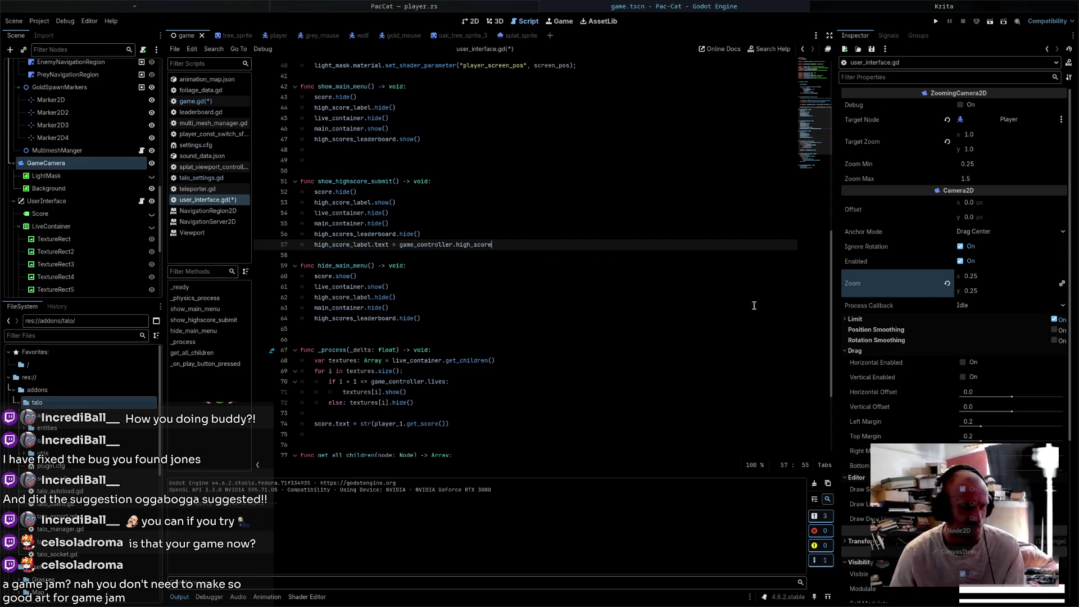
# - Change the value to "HIGH SCORE: " + str(game_controller.high_score) and save
pyautogui.moveTo(528, 249); pyautogui.dragTo(399, 246)
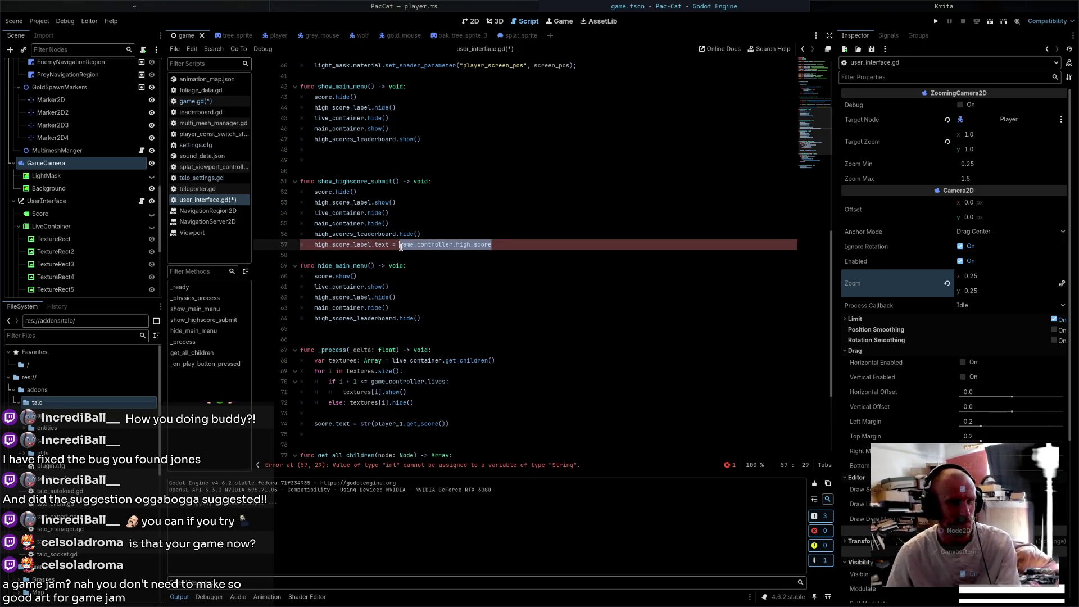
pyautogui.write('(')
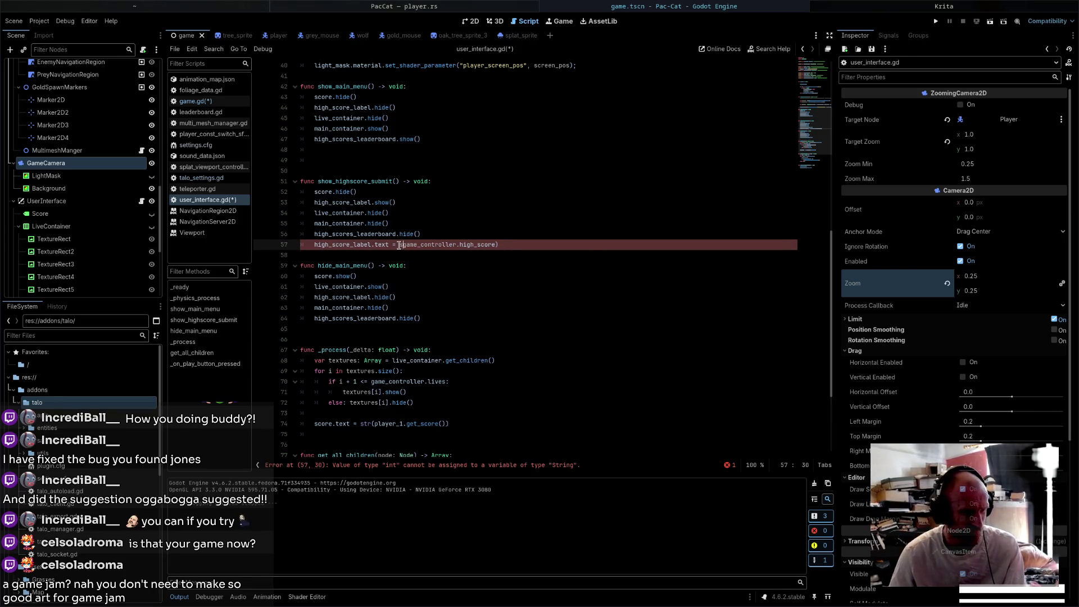
pyautogui.click(401, 245)
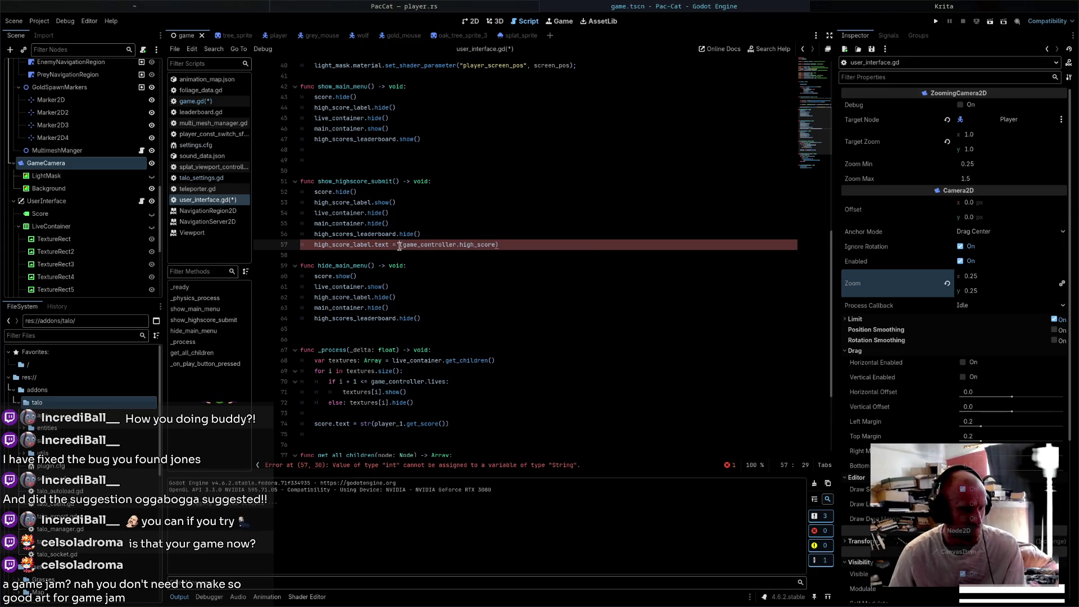
pyautogui.write('str')
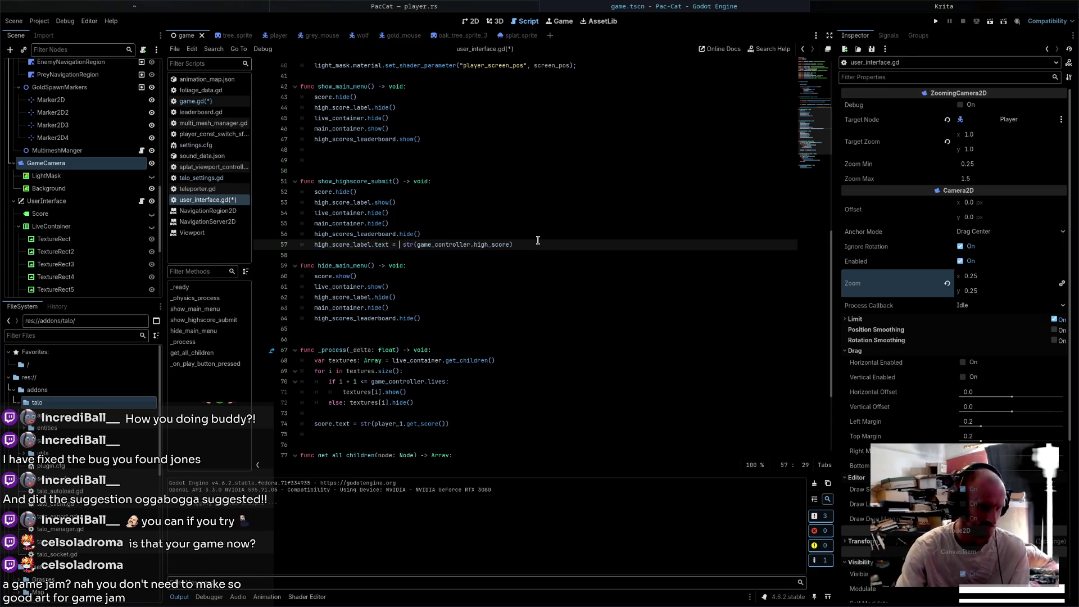
pyautogui.write('"HIGH')
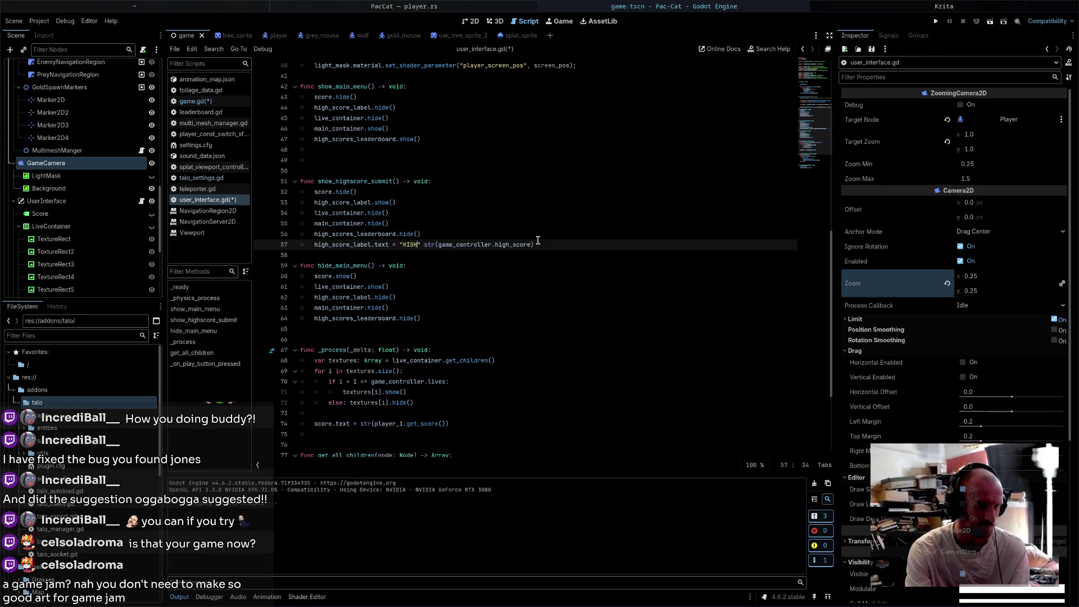
pyautogui.write(' SCORE:')
pyautogui.hotkey('ctrl', 's')
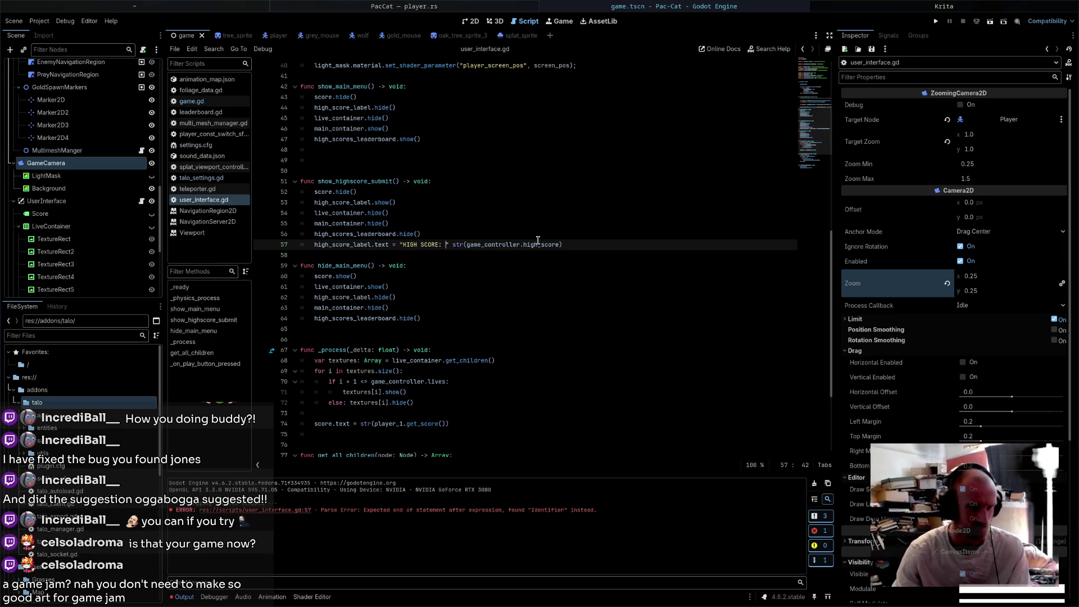
pyautogui.write('=')
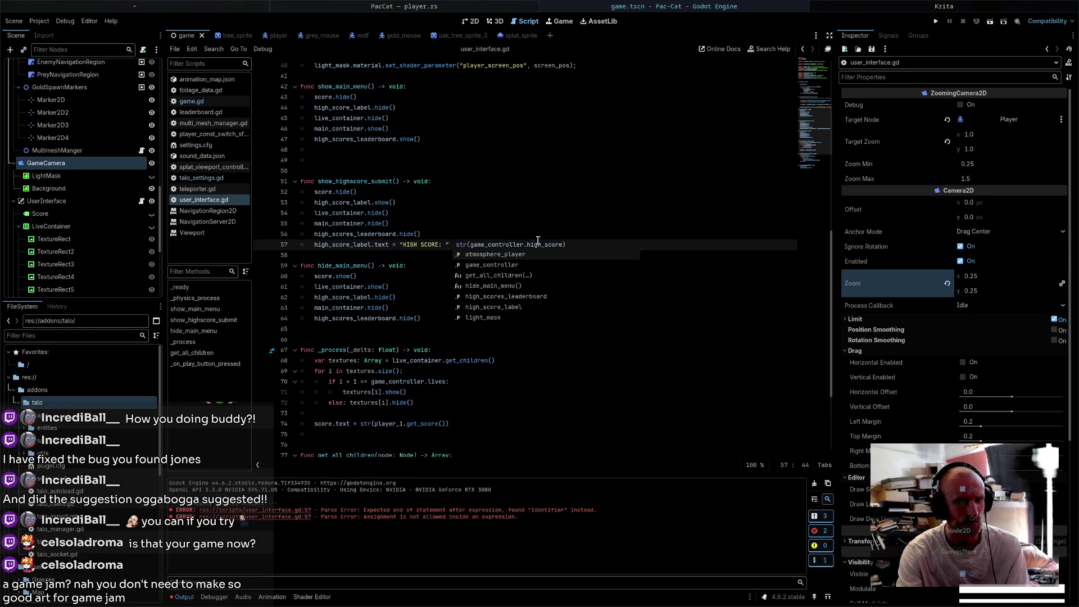
pyautogui.press('BackSpace')
pyautogui.write('+')
pyautogui.hotkey('ctrl', 'a')
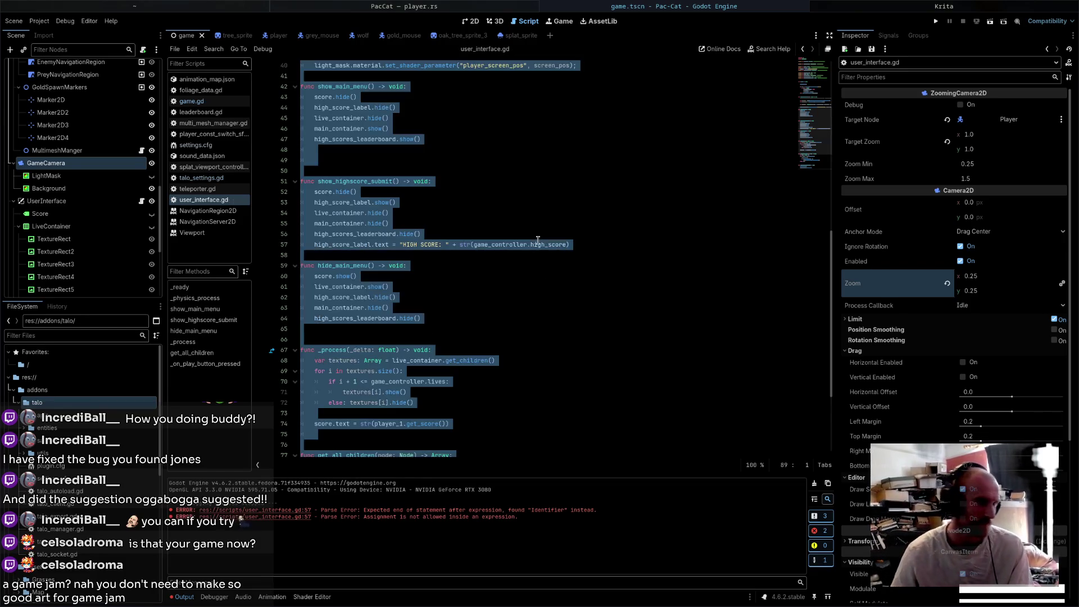
pyautogui.click(538, 242)
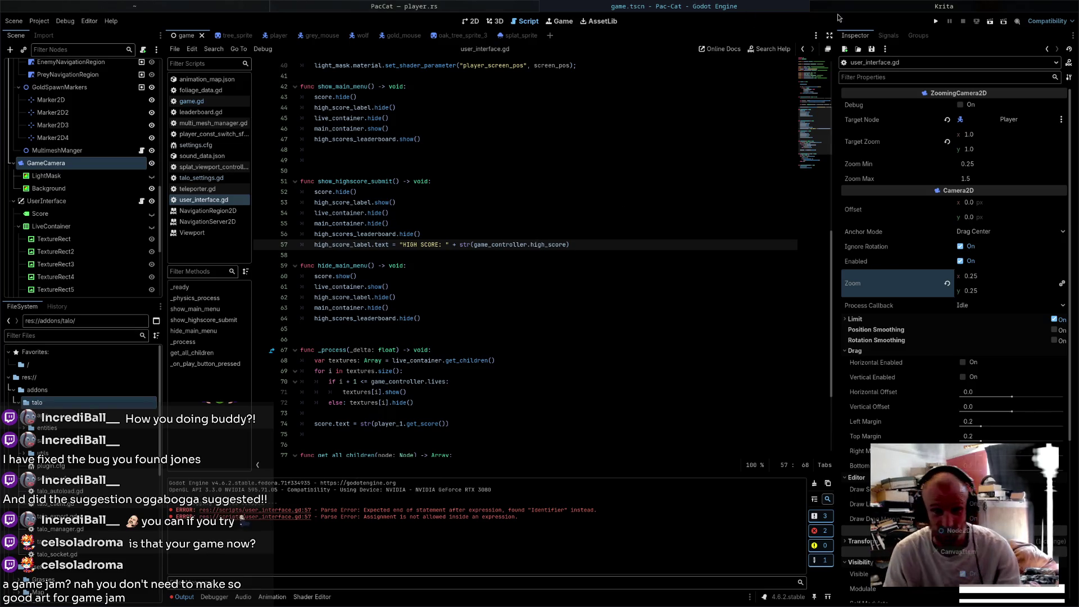
pyautogui.click(936, 21)
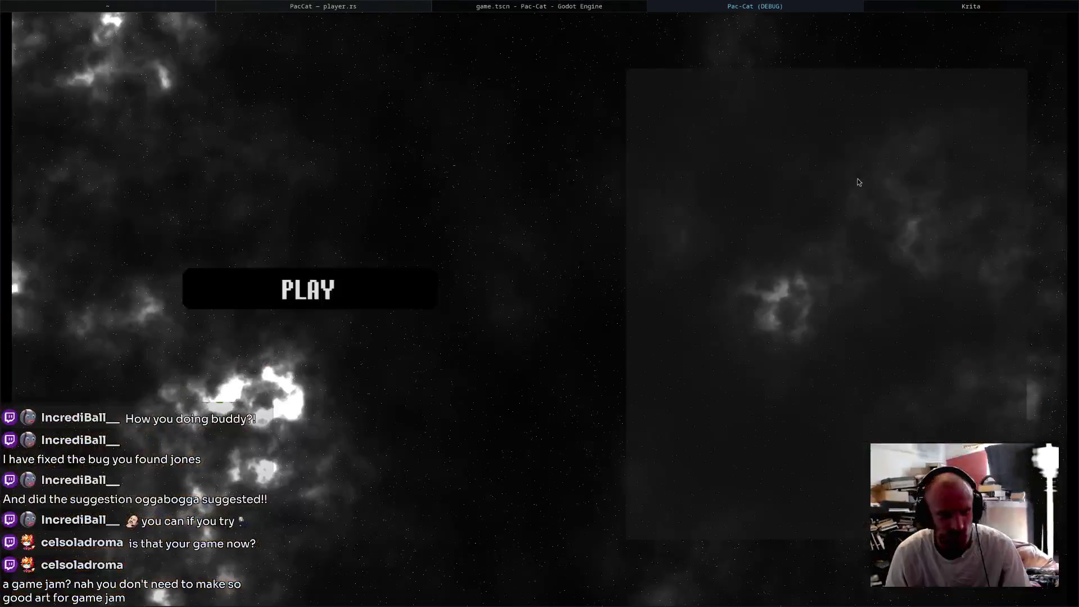
pyautogui.click(265, 306)
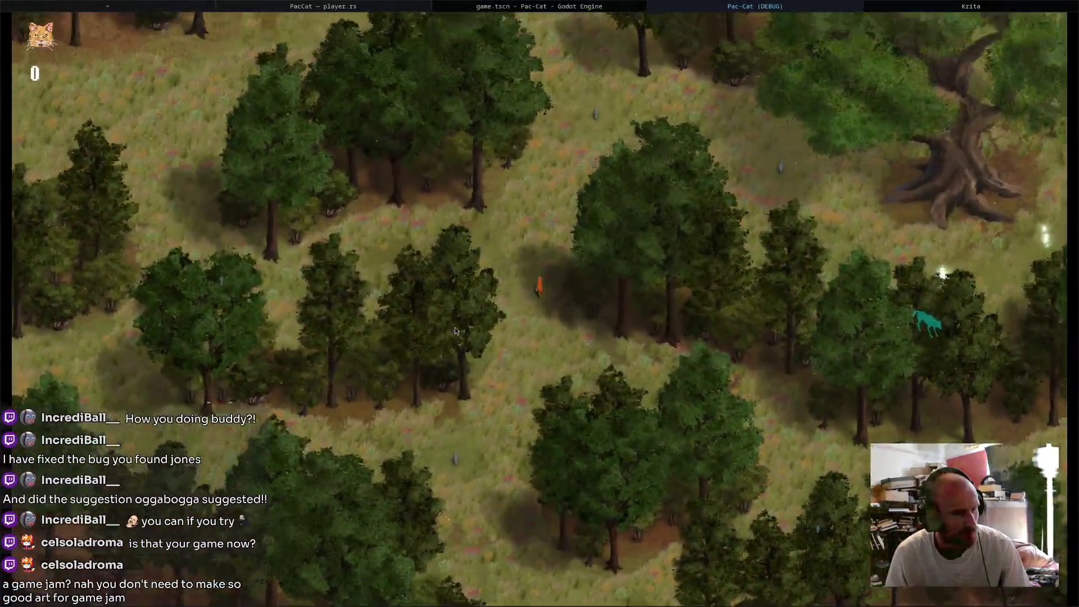
pyautogui.press('Up')
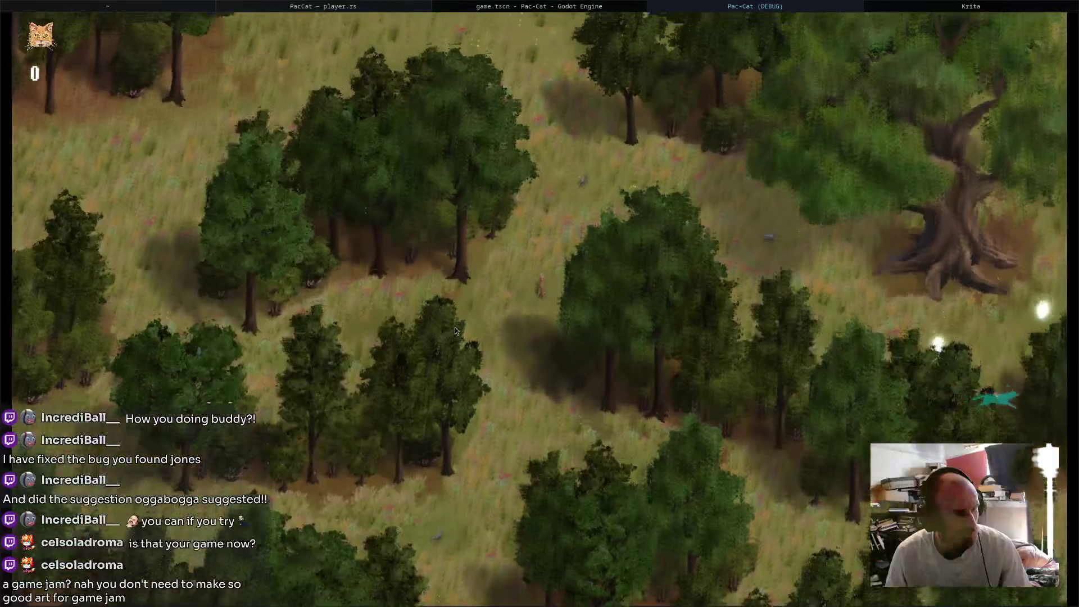
pyautogui.press('Right')
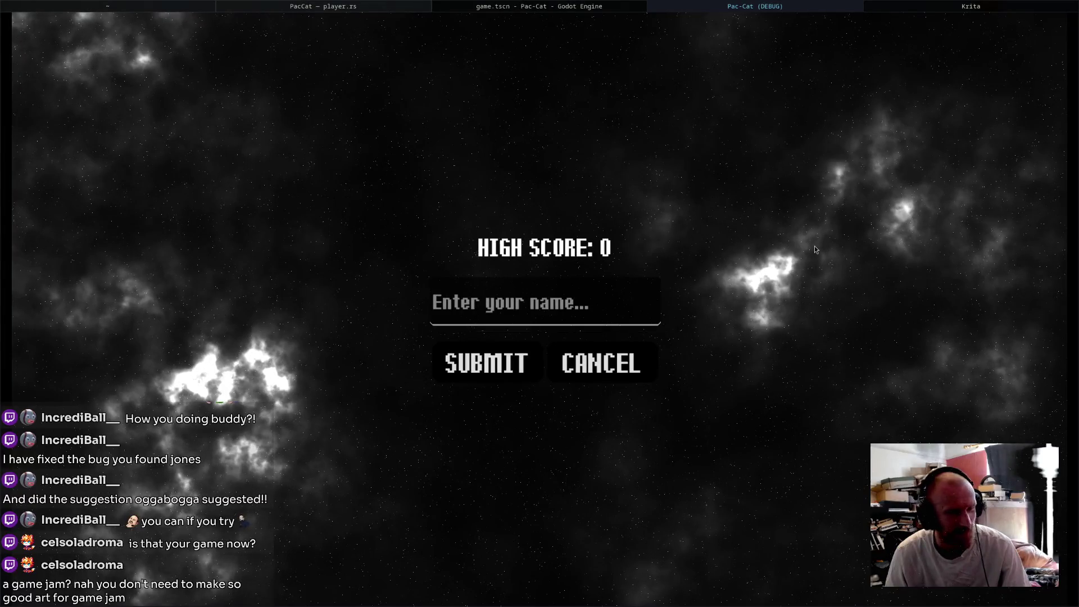
pyautogui.press('F8')
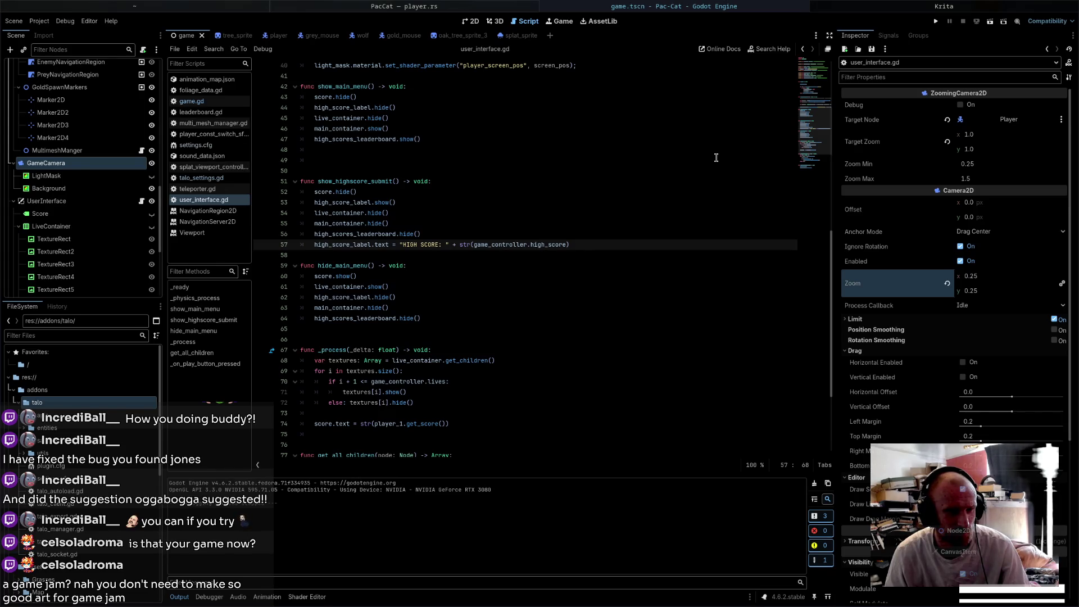
# - Select high_score on line 57 and open game.gd from the Scripts list
pyautogui.doubleClick(559, 246)
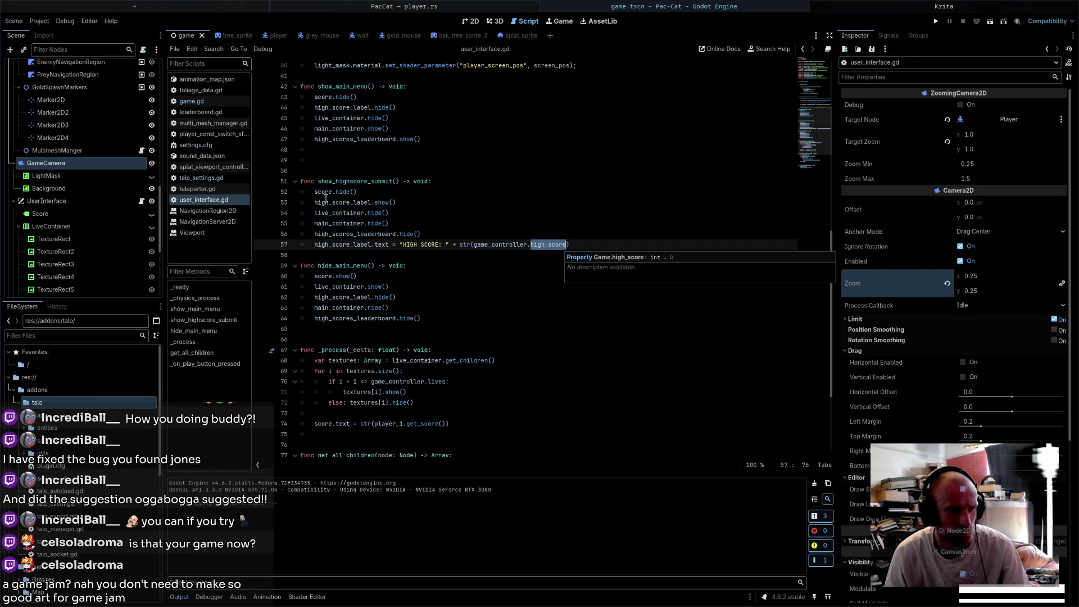
pyautogui.click(212, 103)
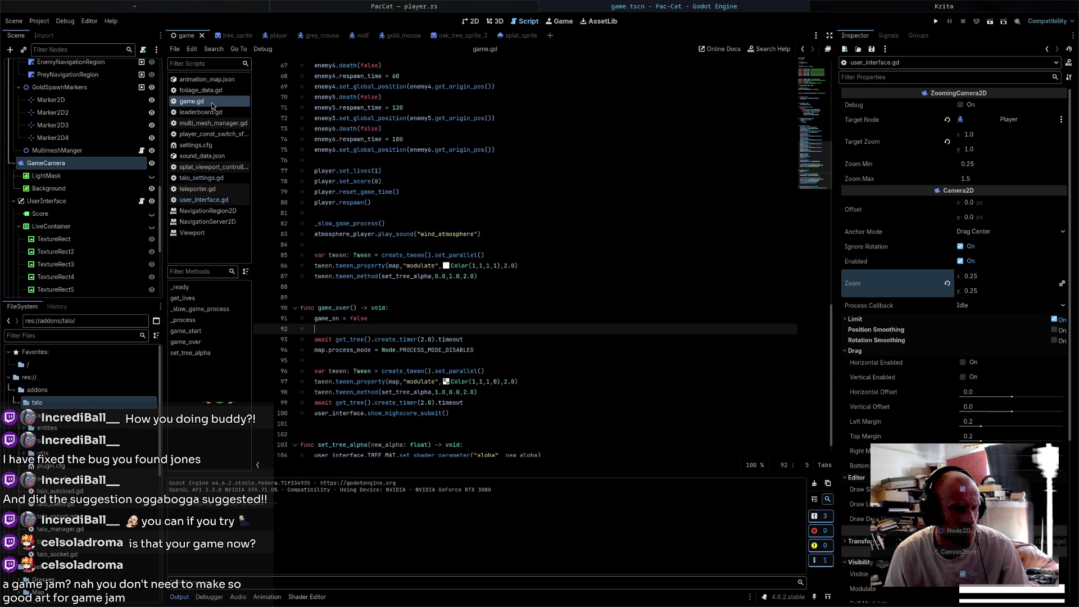
# - Append ': get = get_highscore' to the high_score variable declaration in game.gd
pyautogui.scroll(10, 585, 234)
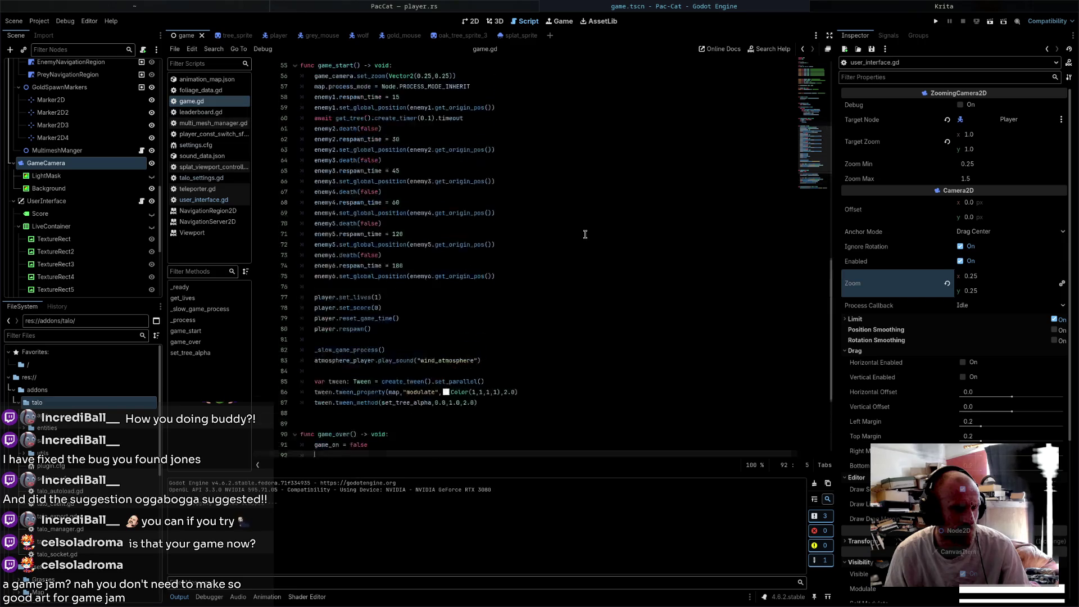
pyautogui.scroll(10, 585, 235)
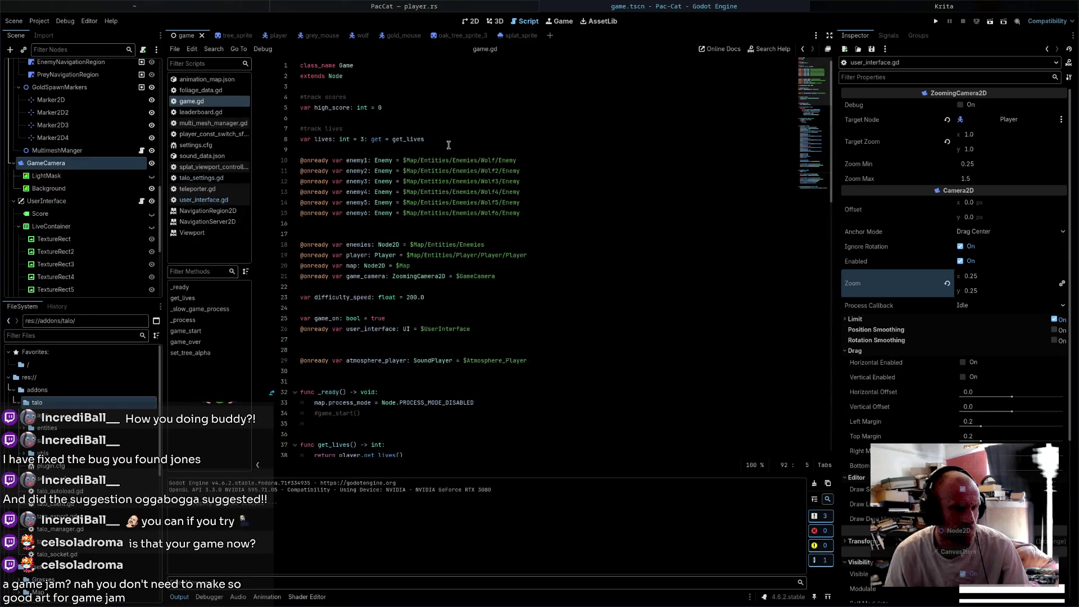
pyautogui.click(446, 115)
pyautogui.click(450, 107)
pyautogui.write(':')
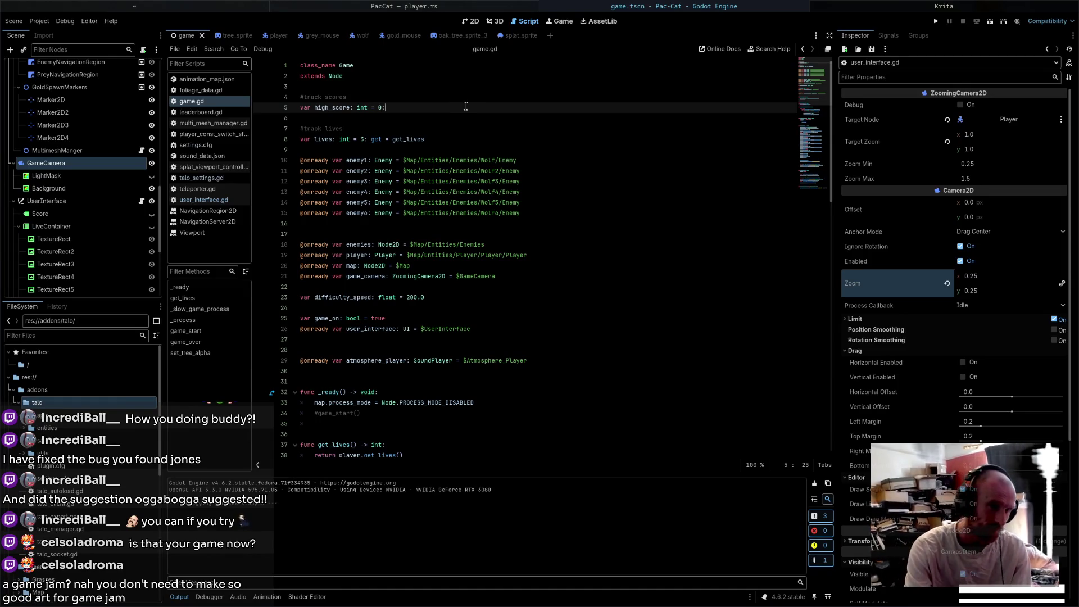
pyautogui.write(' get = get_highscore')
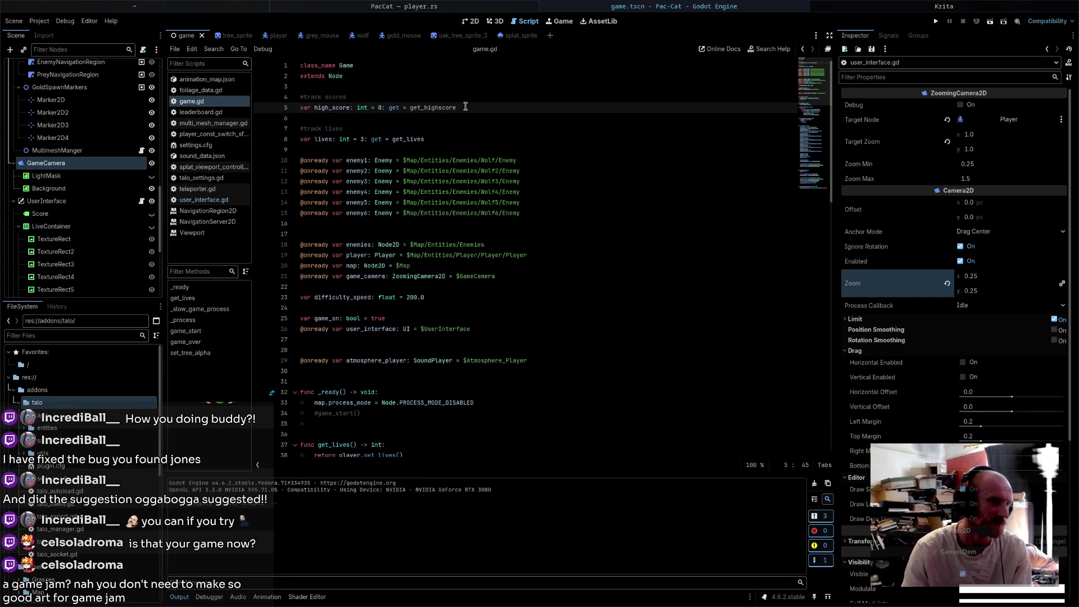
pyautogui.moveTo(465, 107); pyautogui.dragTo(389, 107)
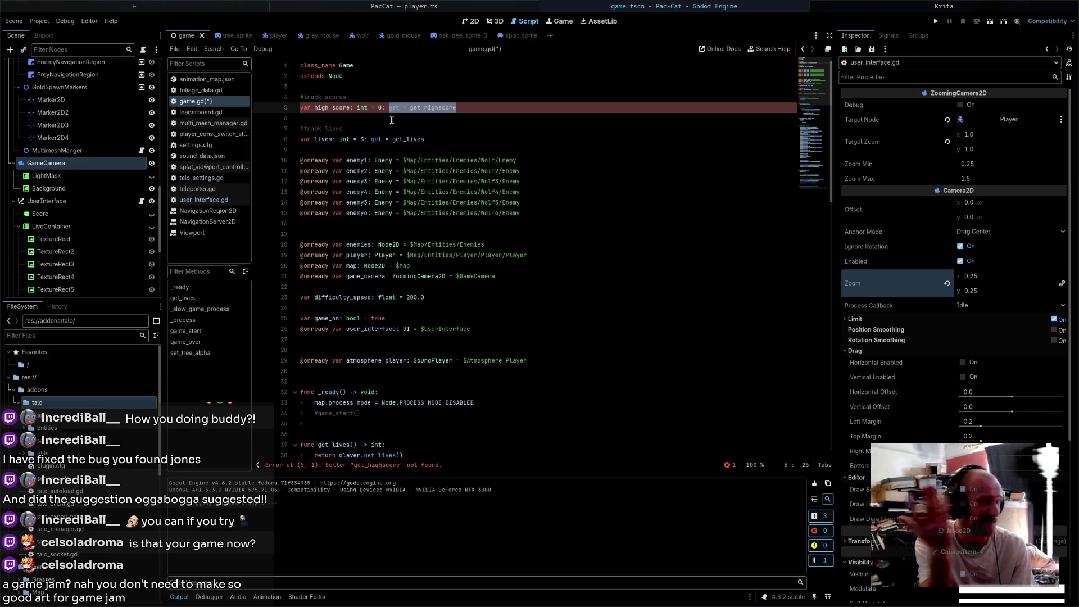
# - Add func get_highscore() -> int returning player.get_score() after get_lives, and save
pyautogui.scroll(-4, 451, 330)
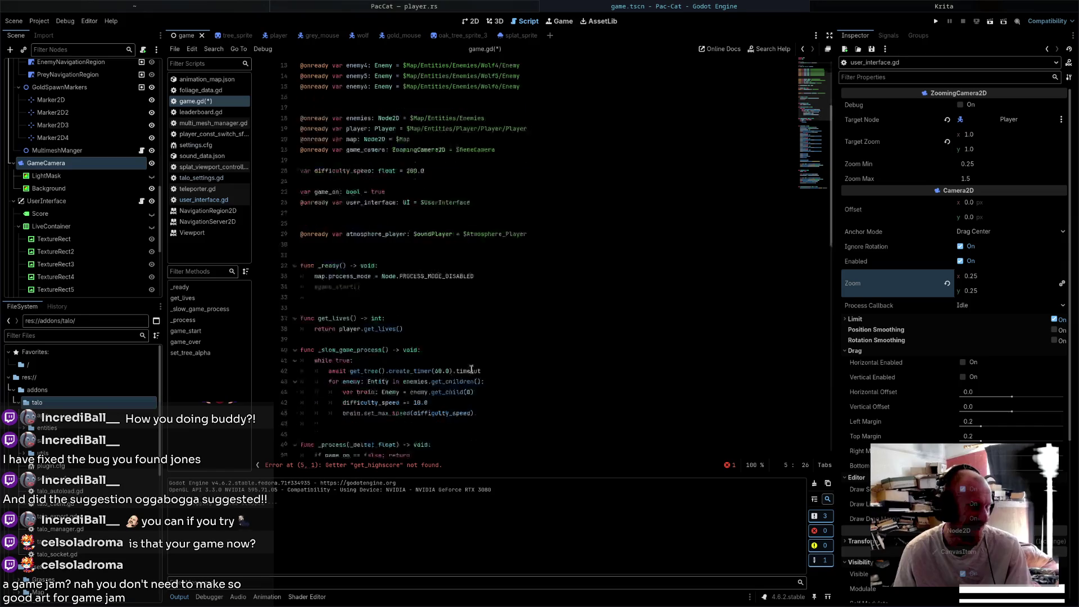
pyautogui.click(451, 330)
pyautogui.press('Return')
pyautogui.press('Return')
pyautogui.press('Return')
pyautogui.write('func get_highscore() -')
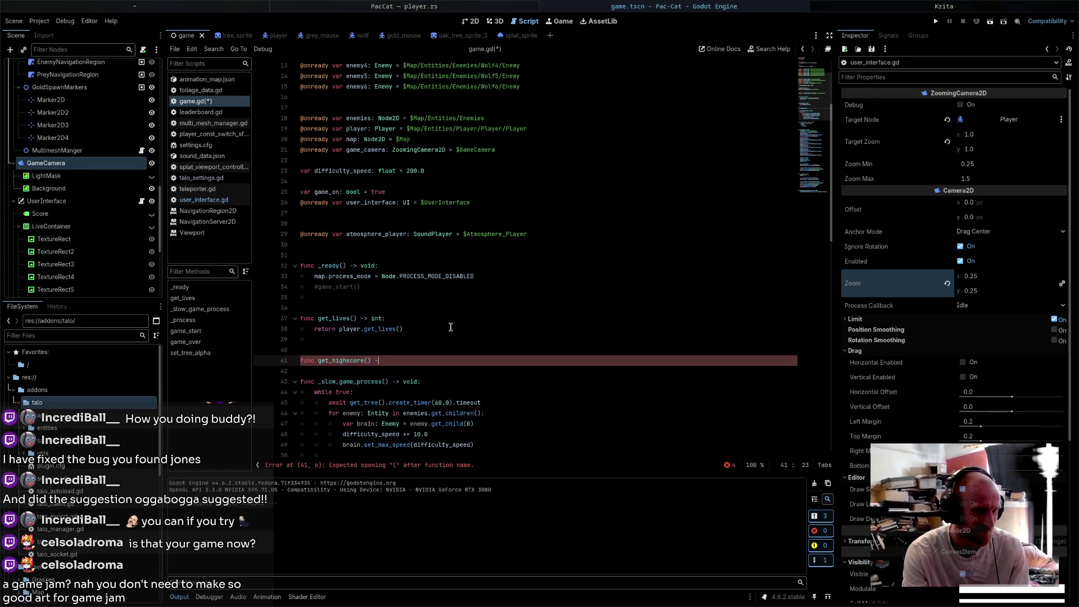
pyautogui.write('> i')
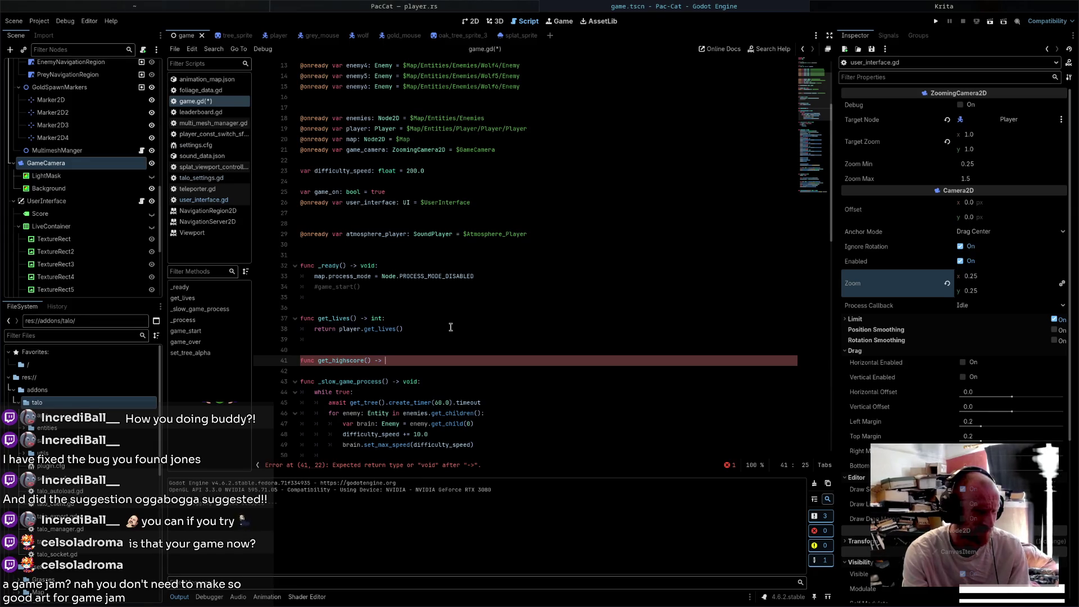
pyautogui.write('nt')
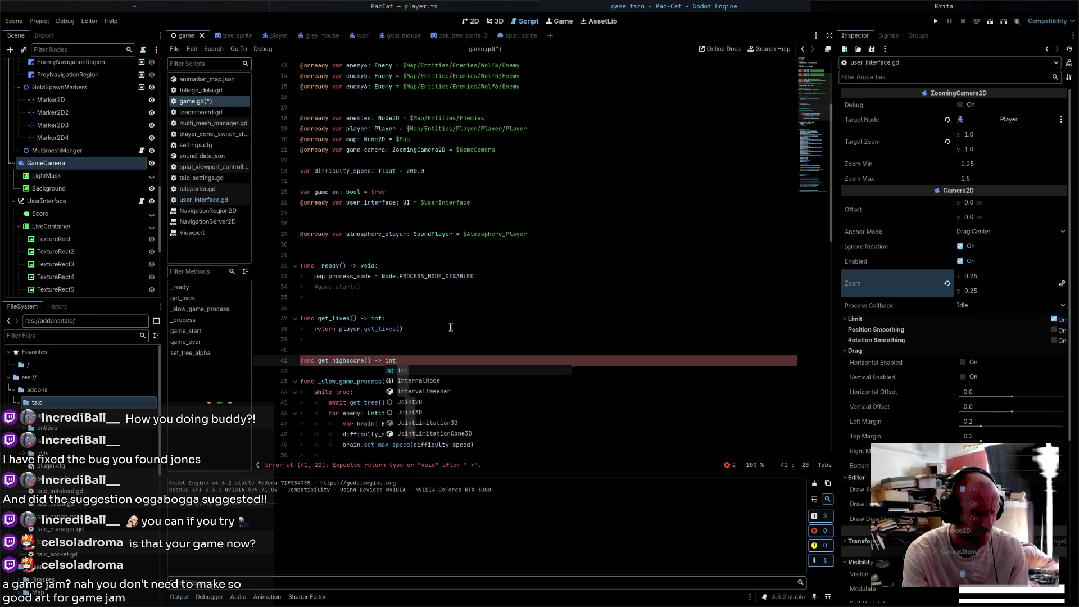
pyautogui.write(':')
pyautogui.press('Return')
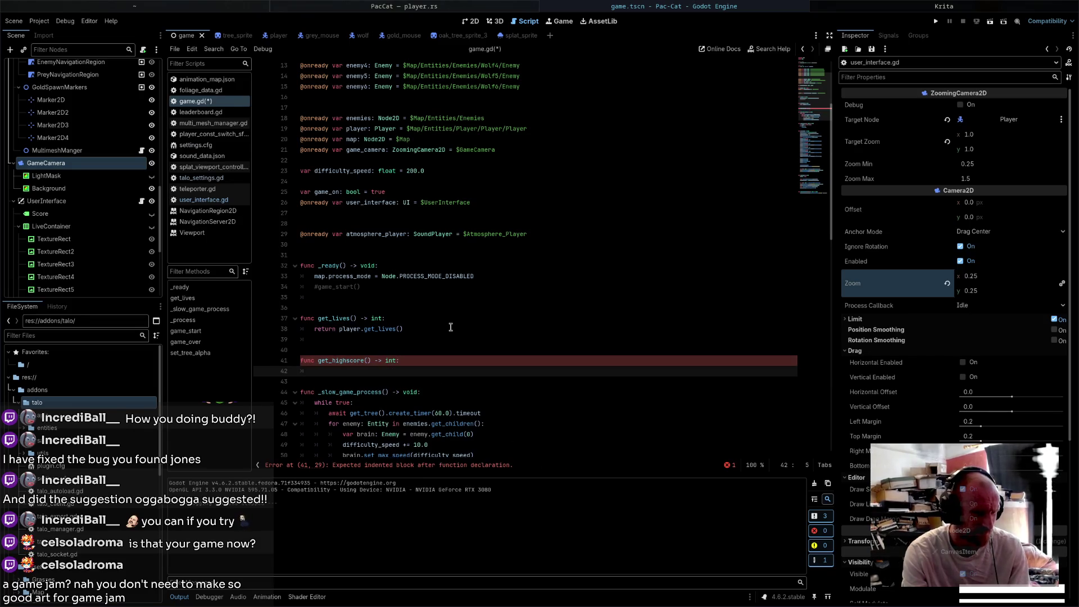
pyautogui.write('return player.')
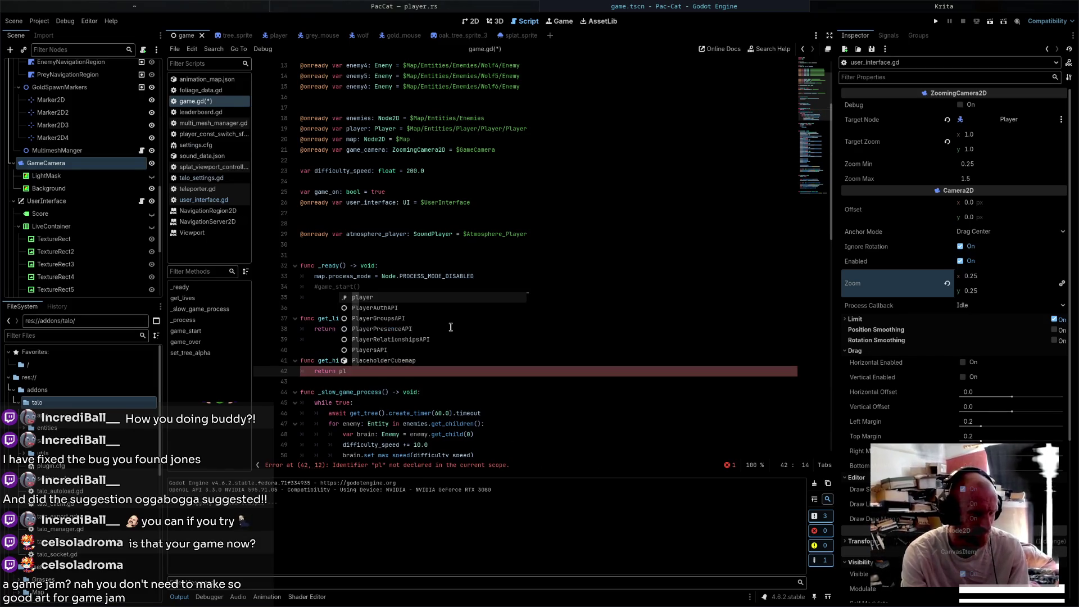
pyautogui.press('Down')
pyautogui.press('Down')
pyautogui.press('Down')
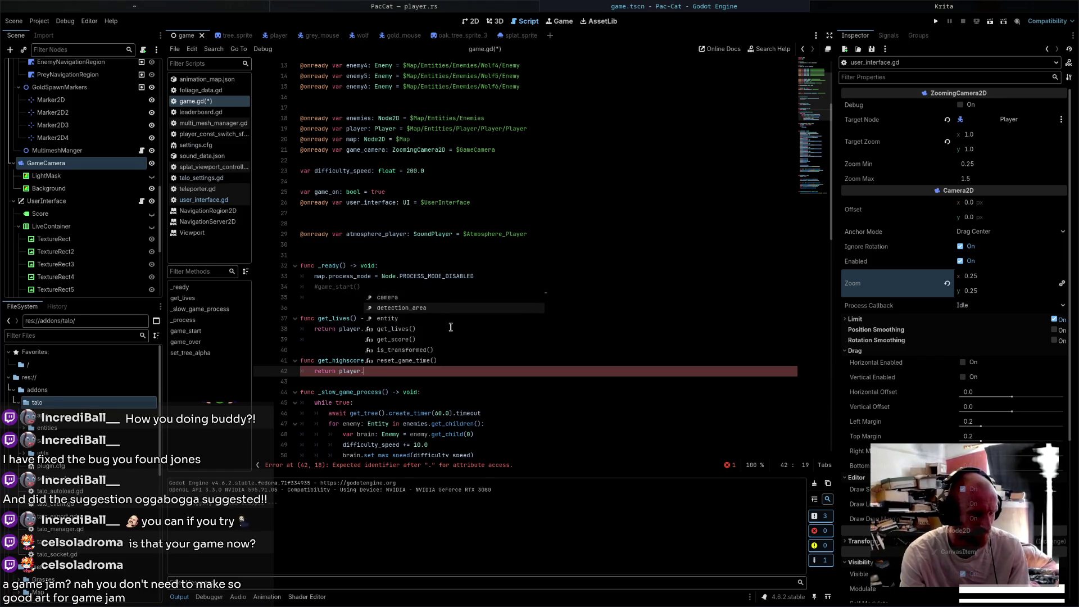
pyautogui.press('Return')
pyautogui.hotkey('ctrl', 's')
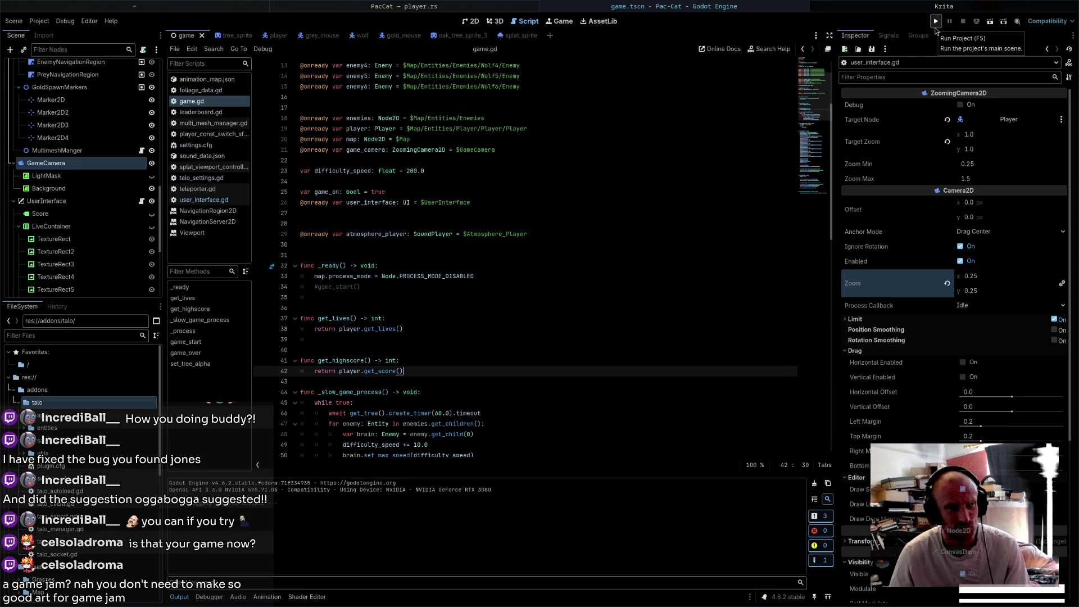
# - Run Pac-Cat, steer the cat until caught, check "HIGH SCORE: 102", then cancel to quit
pyautogui.click(937, 30)
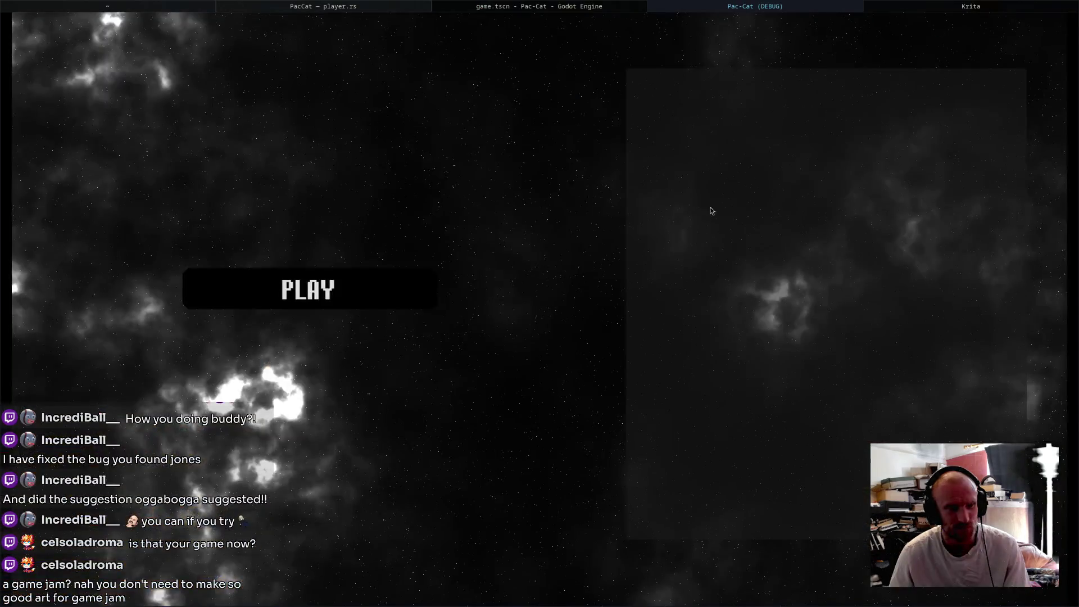
pyautogui.click(376, 292)
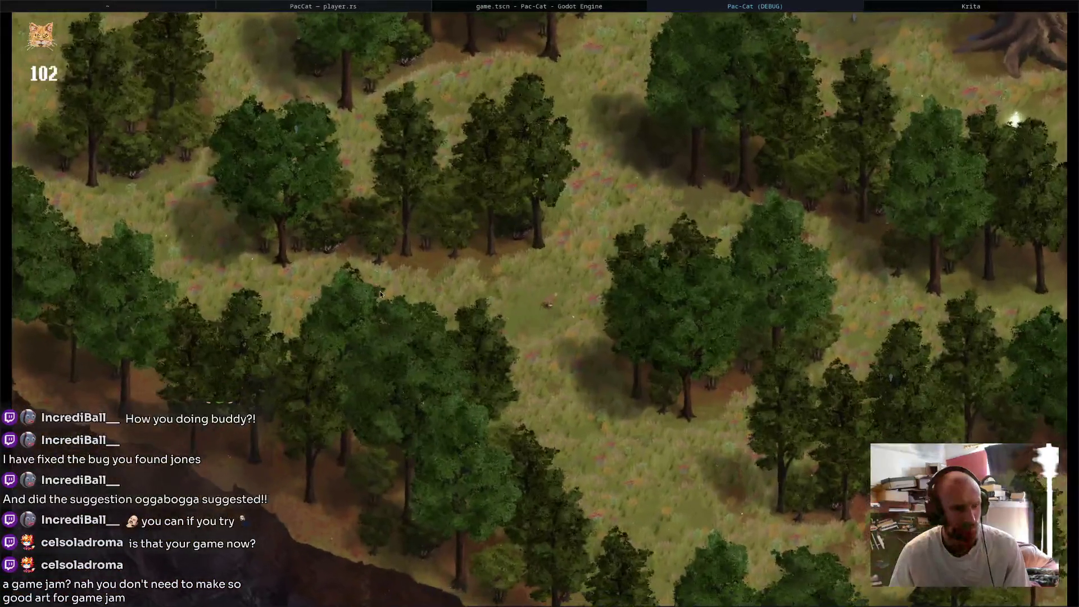
pyautogui.press('Up')
pyautogui.press('Right')
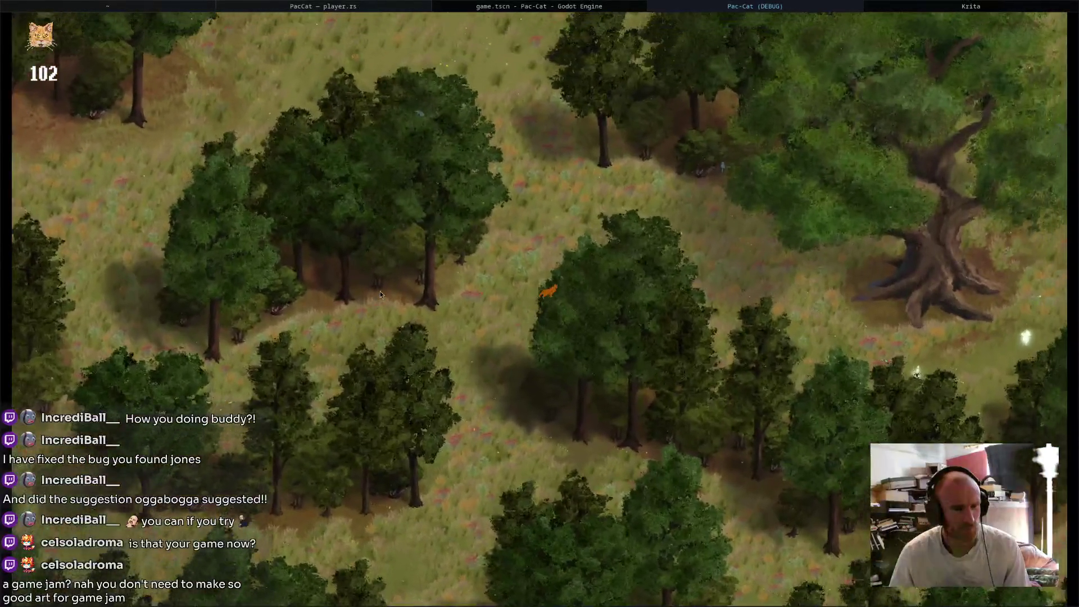
pyautogui.press('Up')
pyautogui.press('Left')
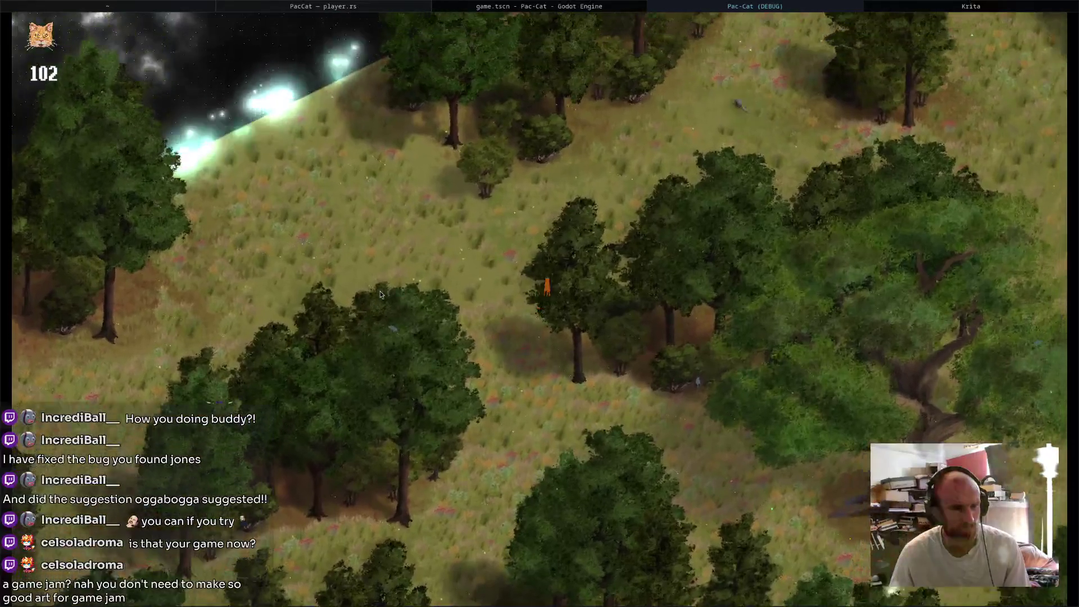
pyautogui.press('Up')
pyautogui.press('Right')
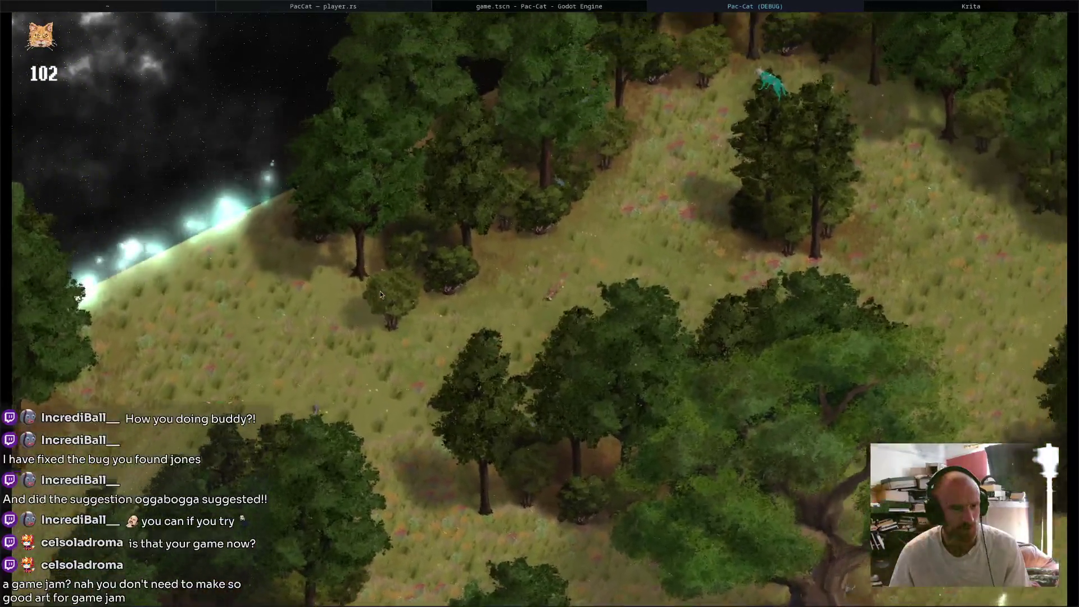
pyautogui.press('Up')
pyautogui.press('Right')
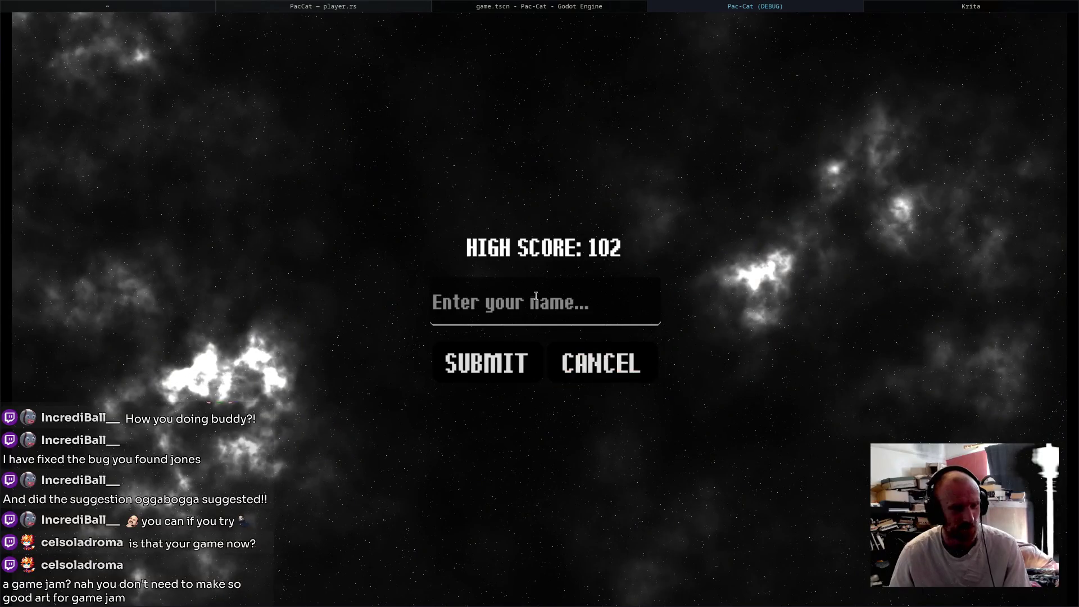
pyautogui.click(622, 371)
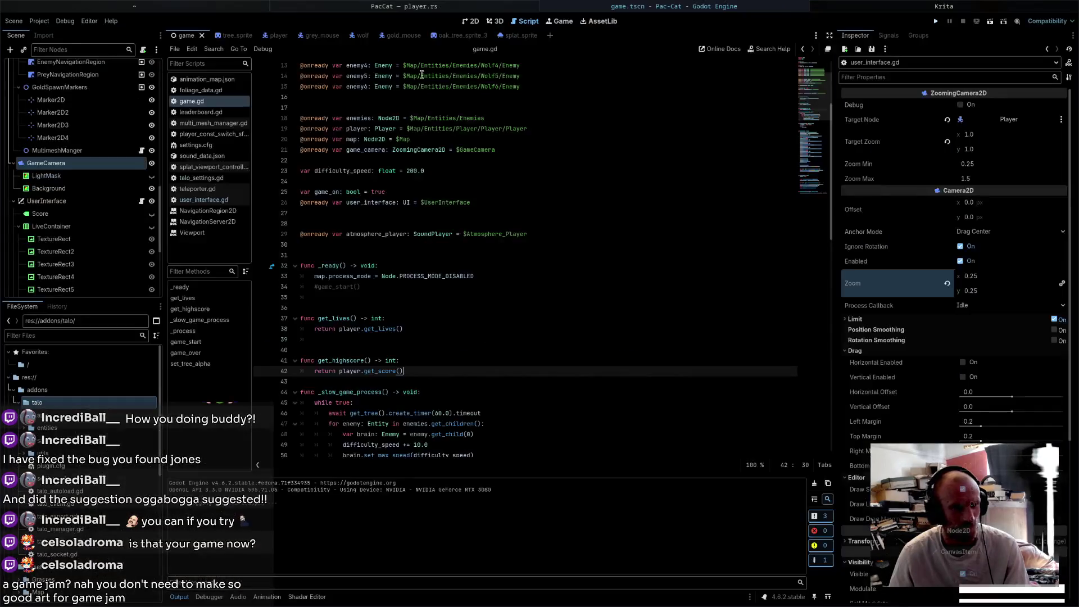
# - In the 2D view, inspect HighScoreLineEdit and HighScoreLabel, then attach a new script to HighScoreLabel
pyautogui.click(471, 20)
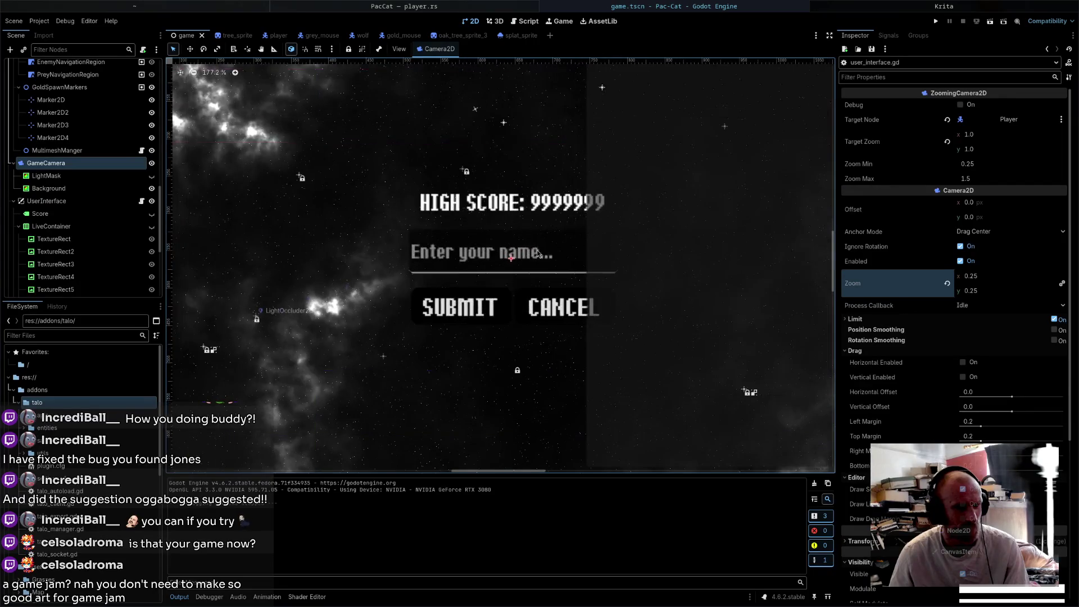
pyautogui.click(539, 255)
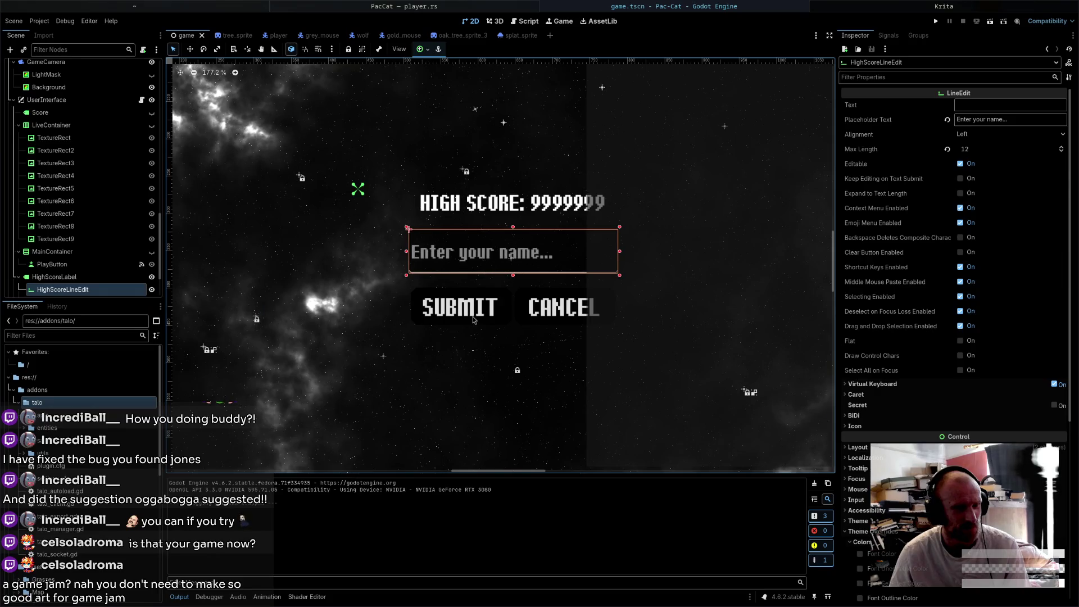
pyautogui.scroll(-3, 111, 225)
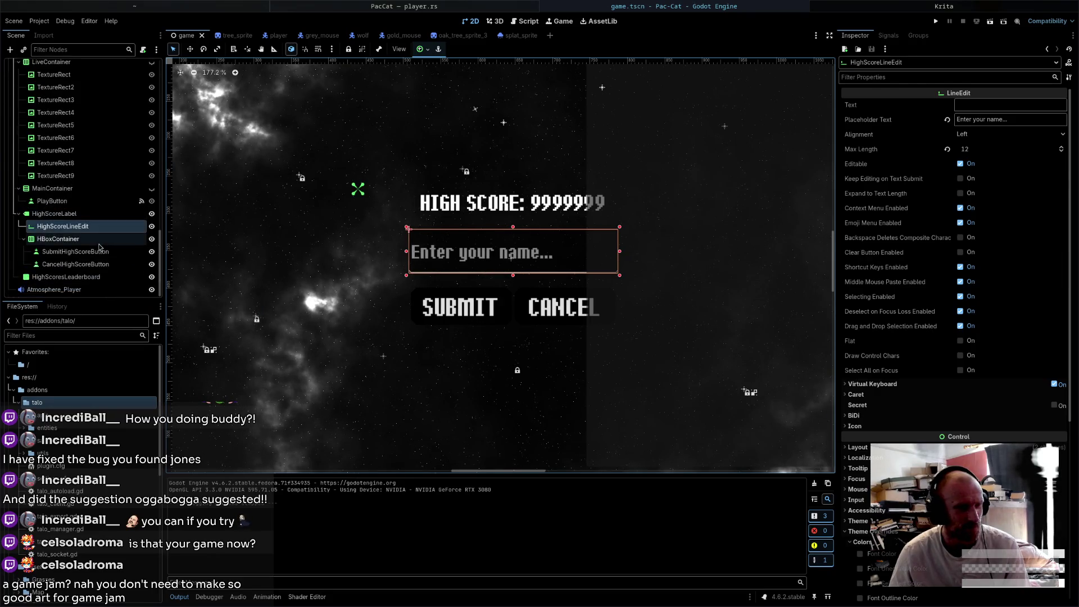
pyautogui.click(110, 217)
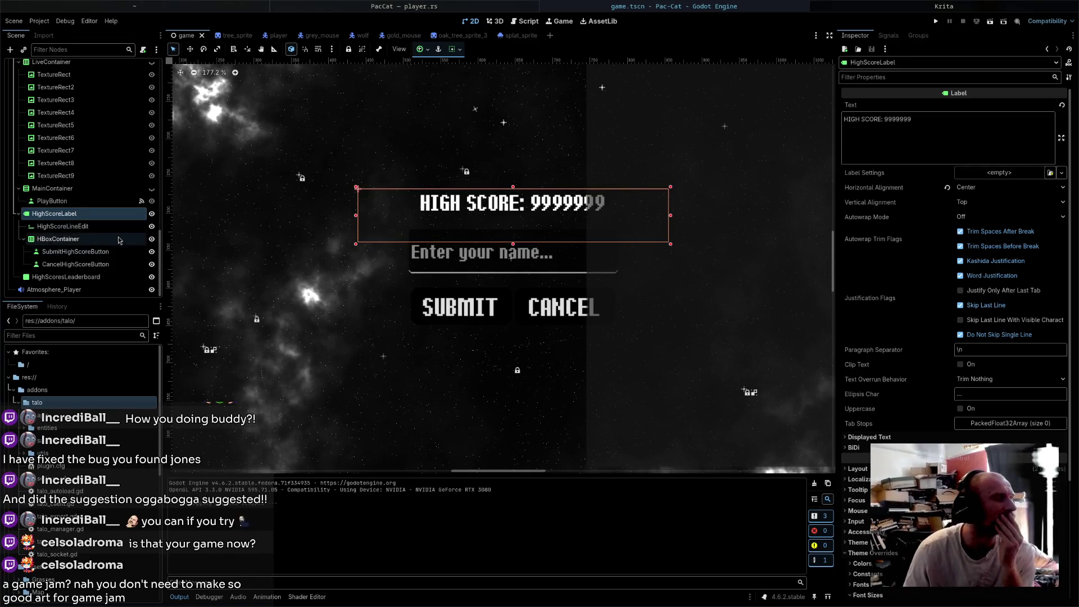
pyautogui.click(123, 227)
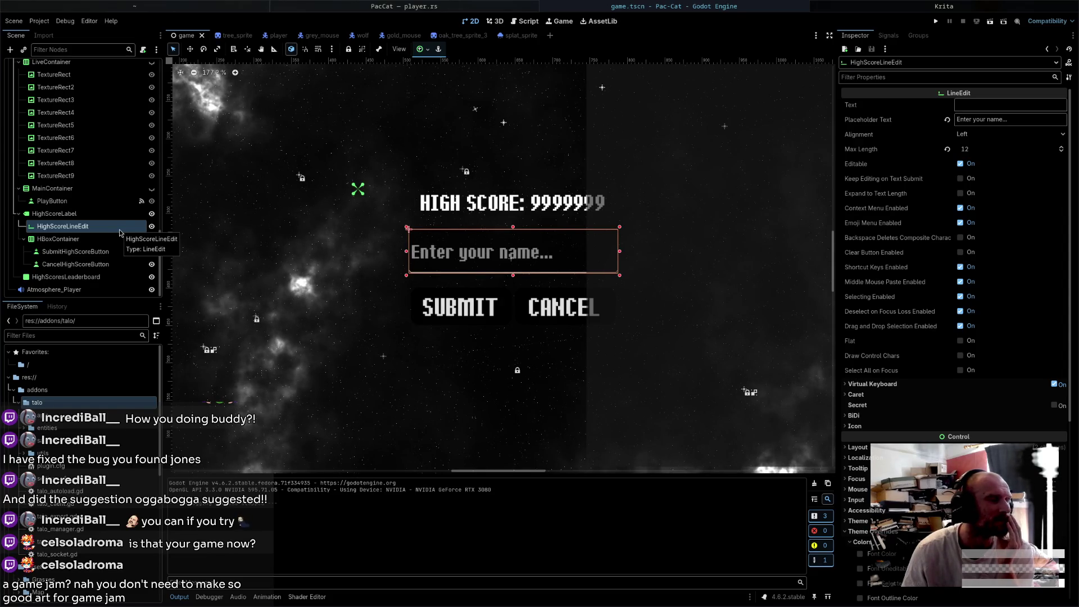
pyautogui.click(126, 219)
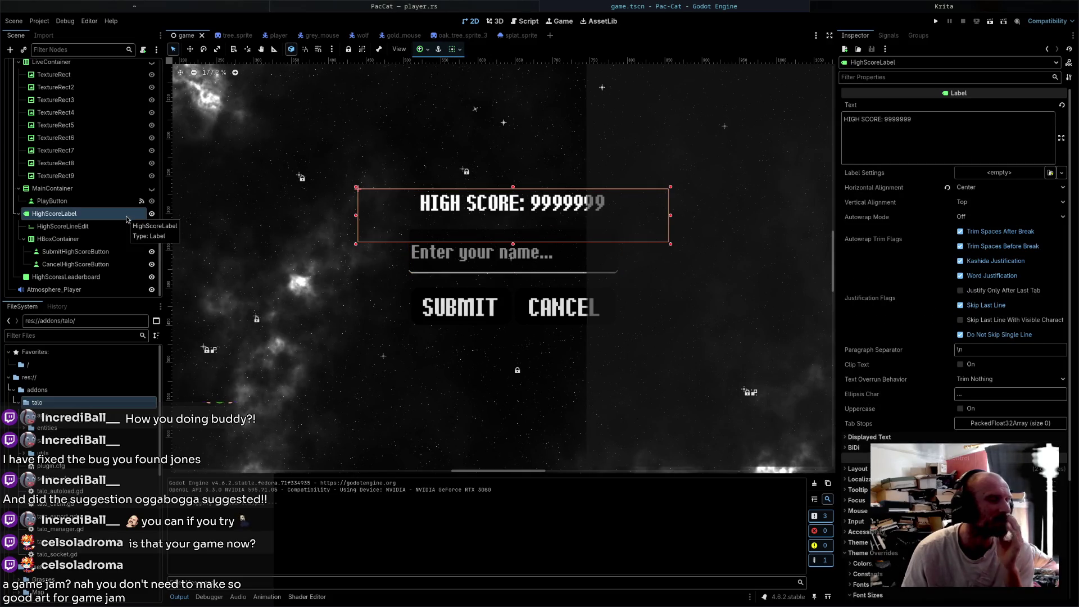
pyautogui.click(143, 49)
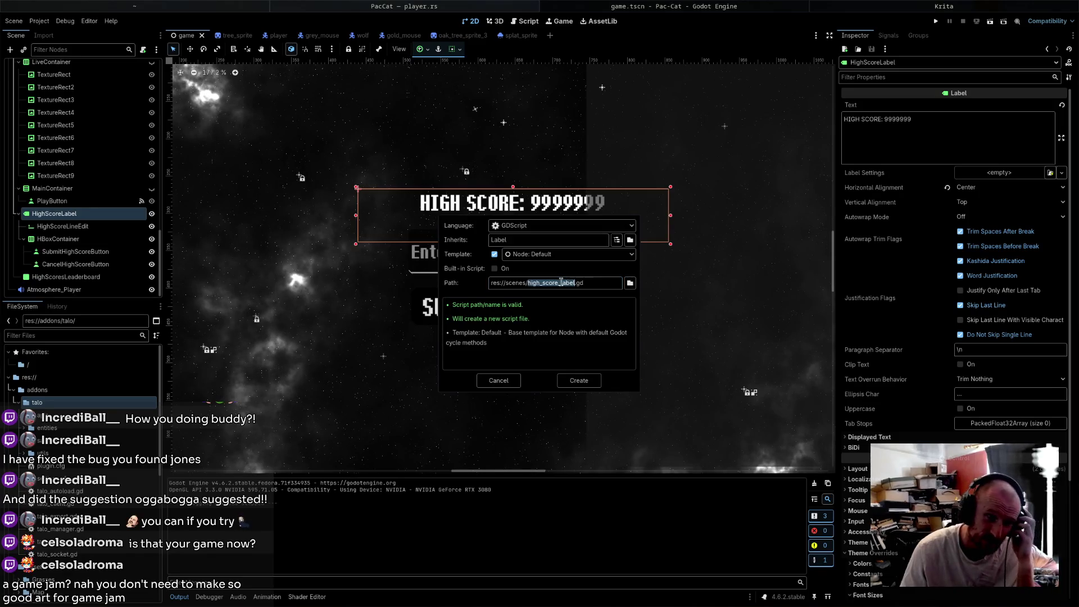
# - Create the script as high_score_submit.gd and save the scene
pyautogui.moveTo(561, 285); pyautogui.dragTo(571, 288)
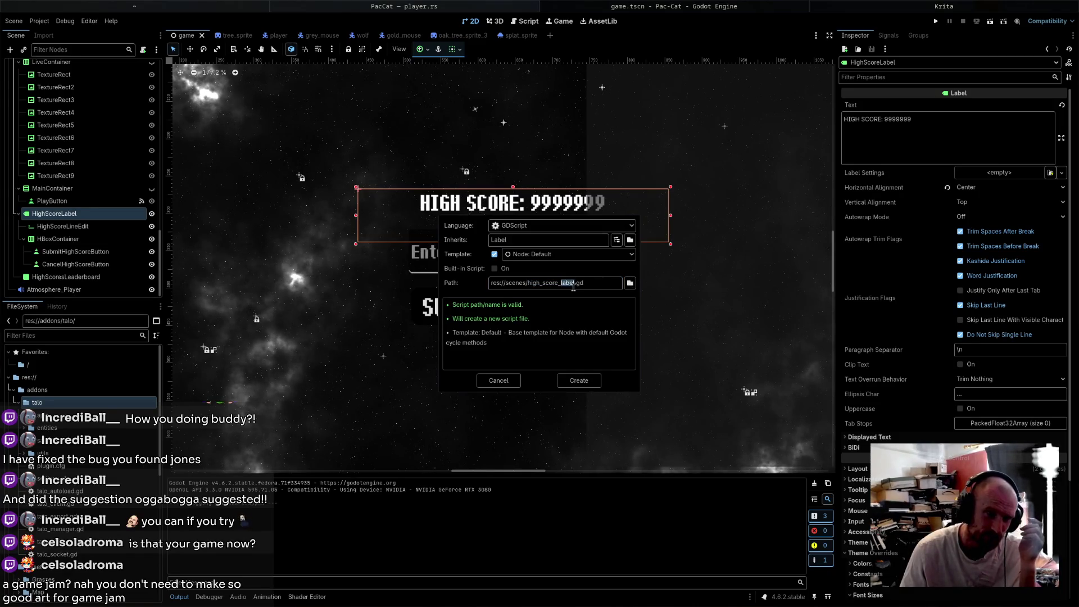
pyautogui.write('submit')
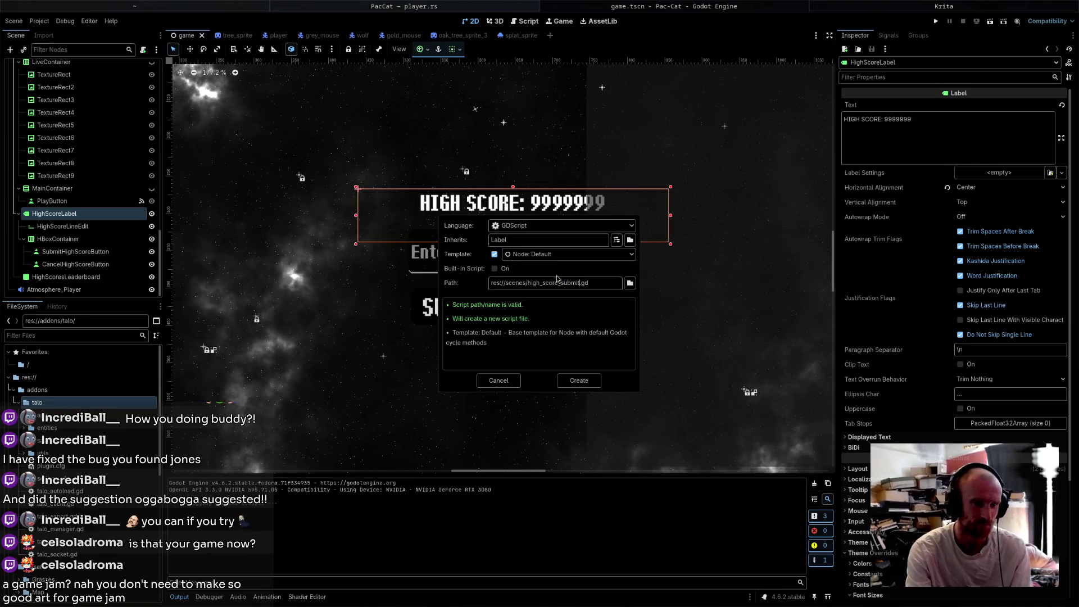
pyautogui.press('Return')
pyautogui.hotkey('ctrl', 's')
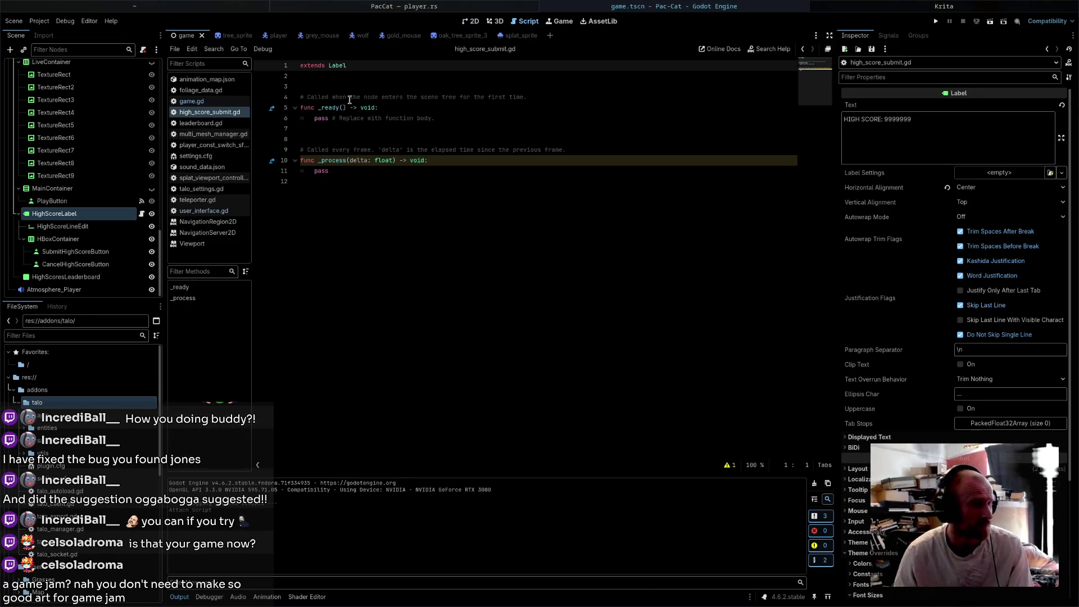
# - Add class_name HighScoreSubmit on line 1 and delete the template _ready and _process functions
pyautogui.press('Return')
pyautogui.press('Up')
pyautogui.write('class_')
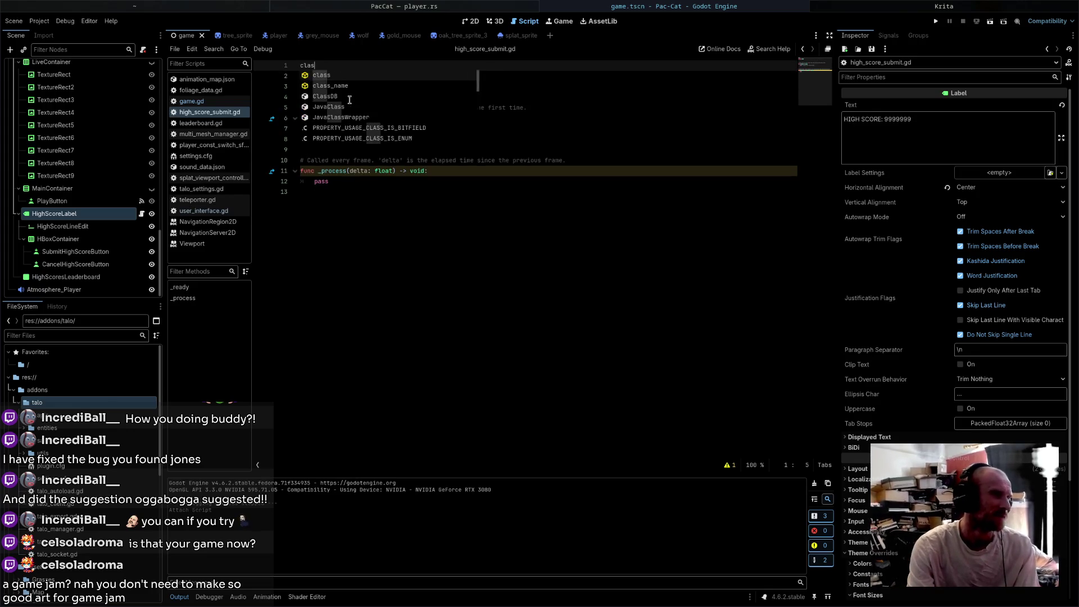
pyautogui.press('Return')
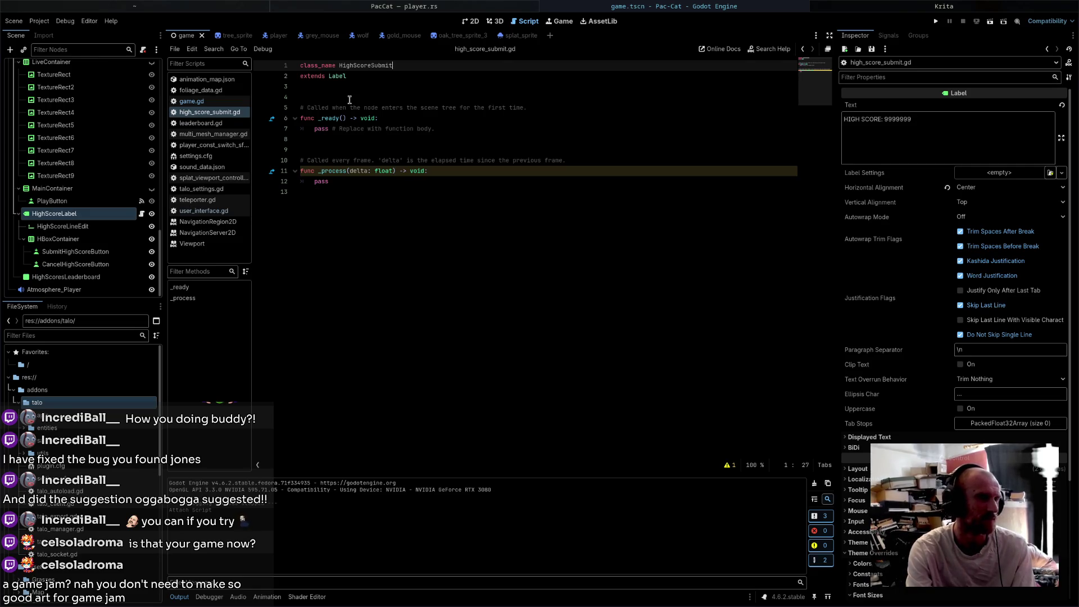
pyautogui.moveTo(429, 210); pyautogui.dragTo(300, 118)
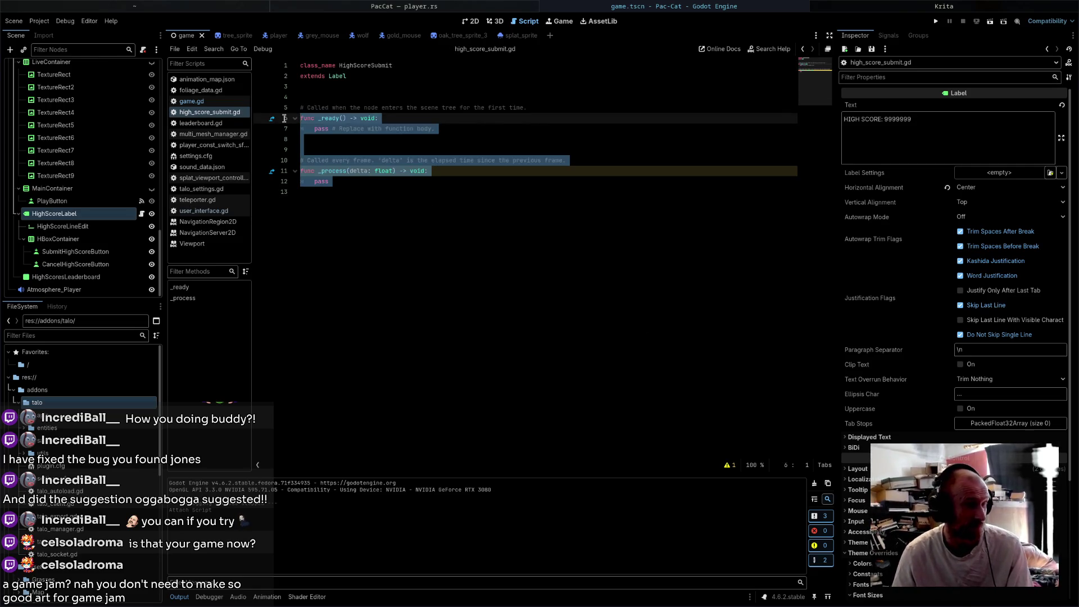
pyautogui.press('BackSpace')
pyautogui.press('BackSpace')
pyautogui.hotkey('shift', 'Up')
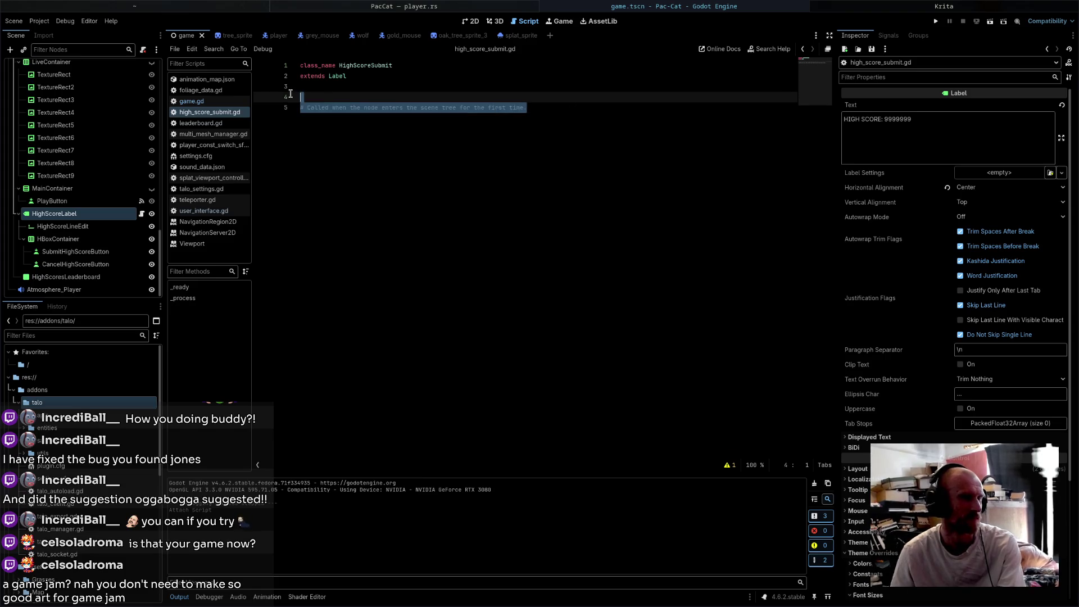
pyautogui.press('BackSpace')
pyautogui.click(63, 226)
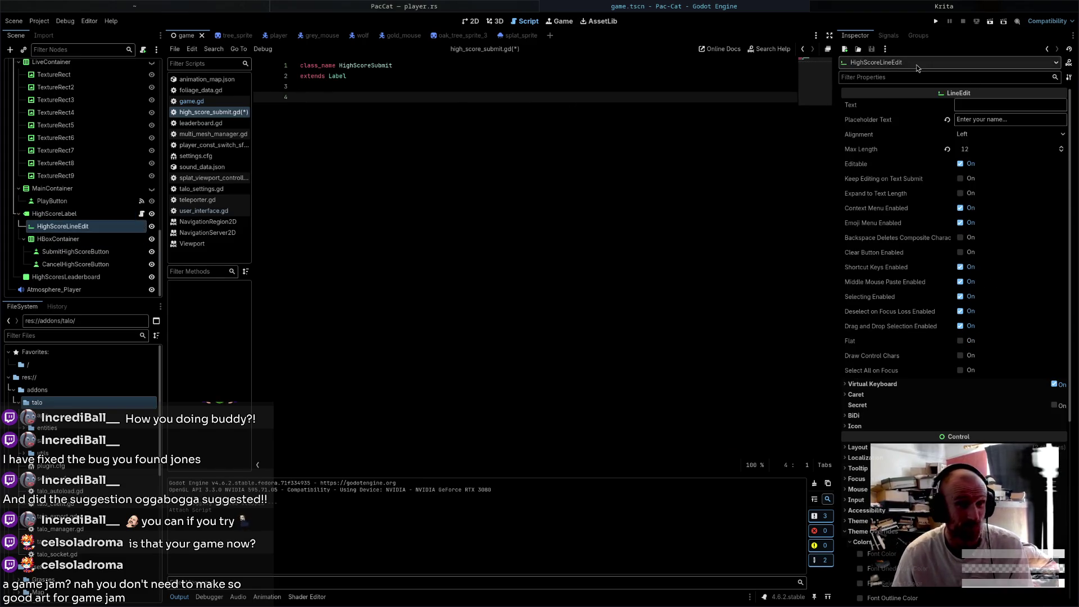
# - Connect HighScoreLineEdit's text_submitted signal to the HighScoreLabel script
pyautogui.click(888, 36)
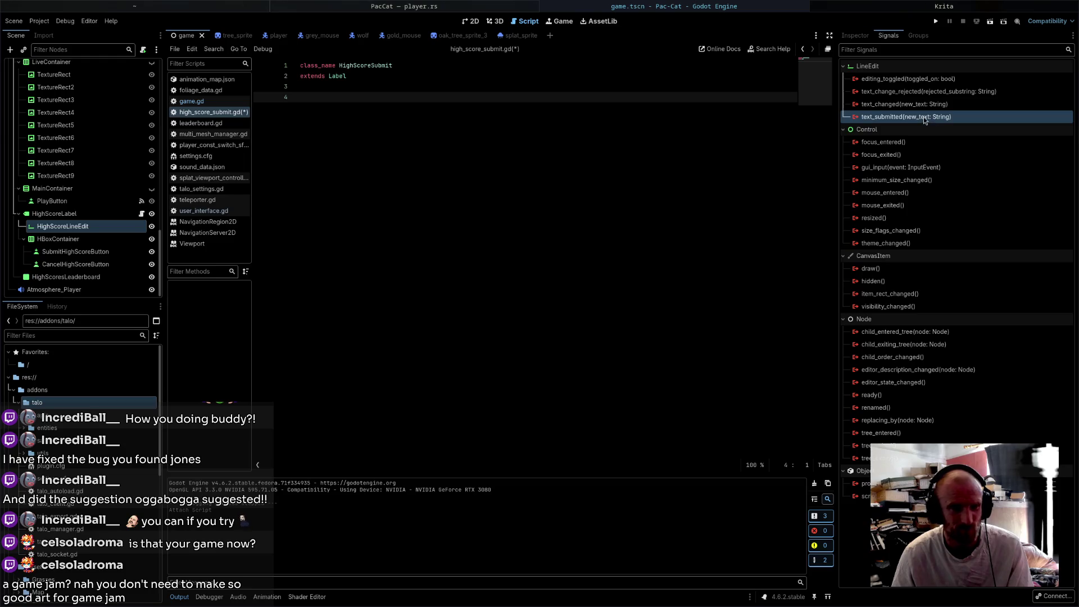
pyautogui.doubleClick(923, 117)
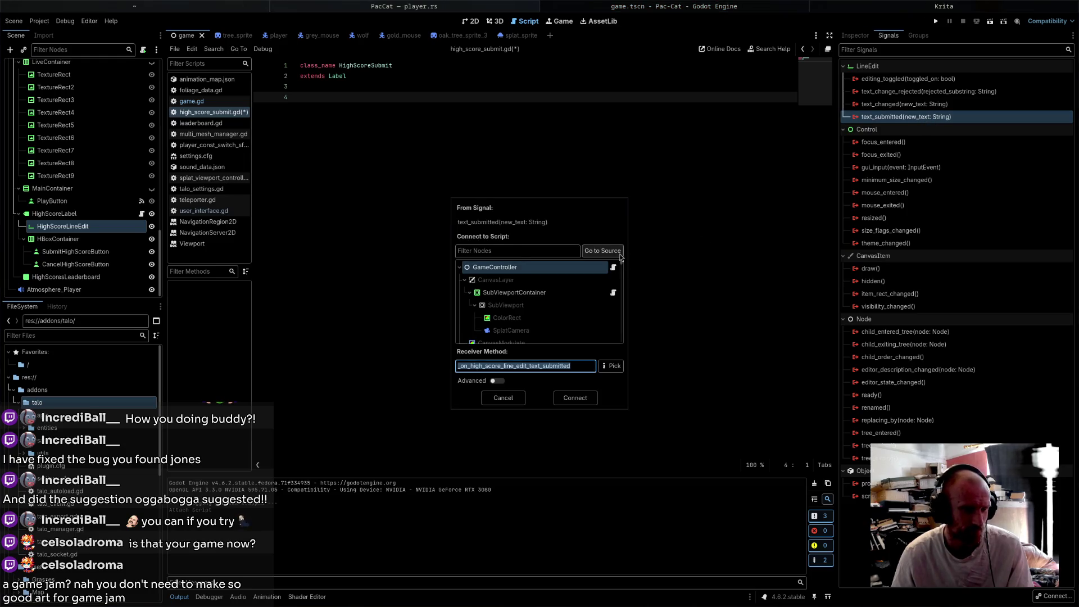
pyautogui.scroll(-2, 585, 308)
pyautogui.doubleClick(569, 325)
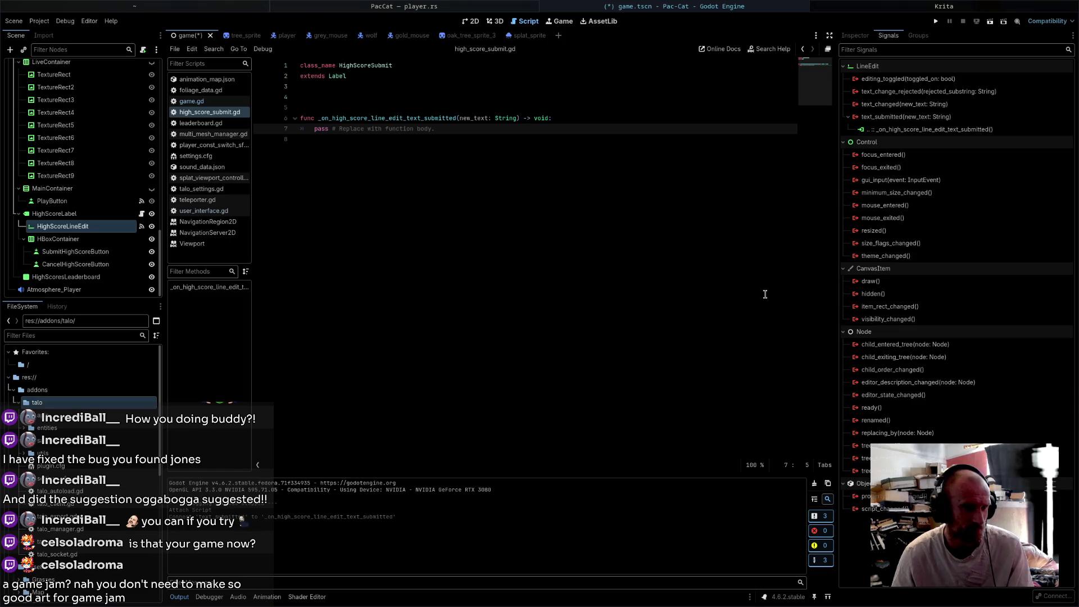
# - Connect SubmitHighScoreButton's pressed signal to HighScoreLabel, then start connecting CancelHighScoreButton's pressed
pyautogui.click(76, 251)
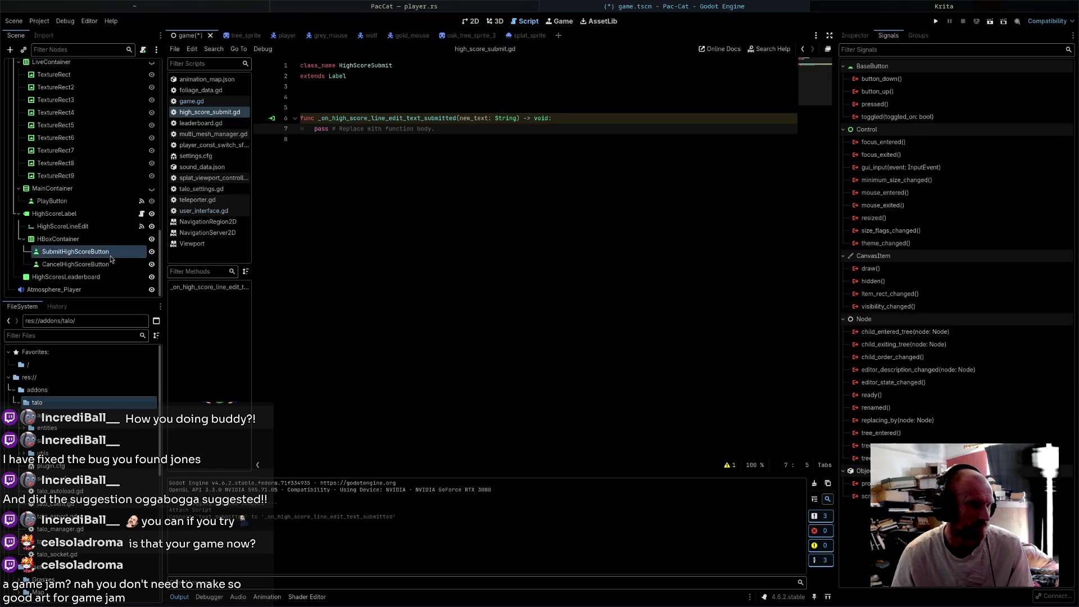
pyautogui.doubleClick(875, 104)
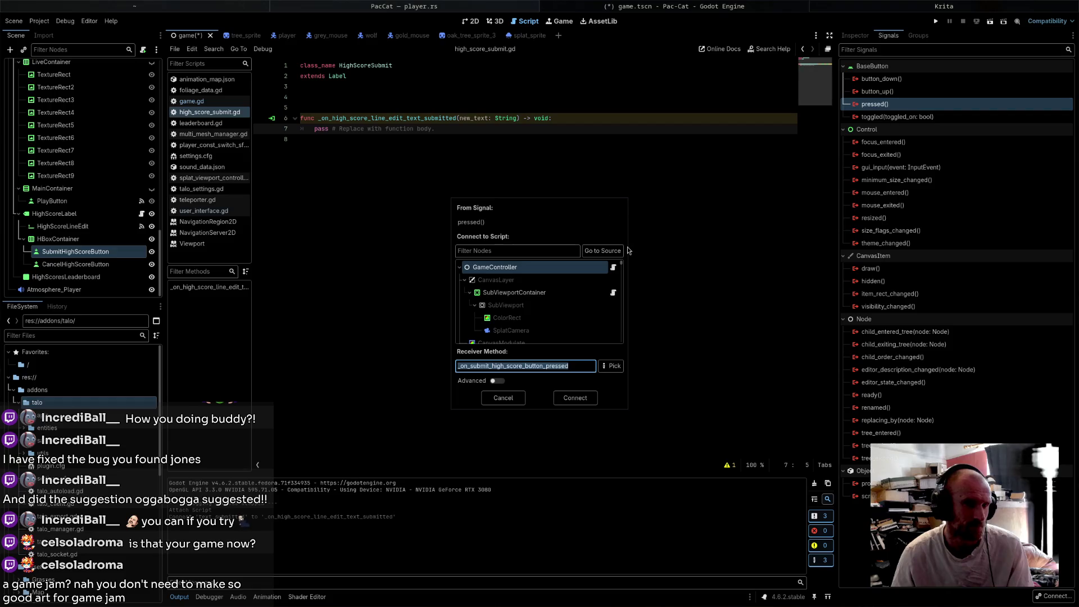
pyautogui.click(618, 253)
pyautogui.doubleClick(585, 296)
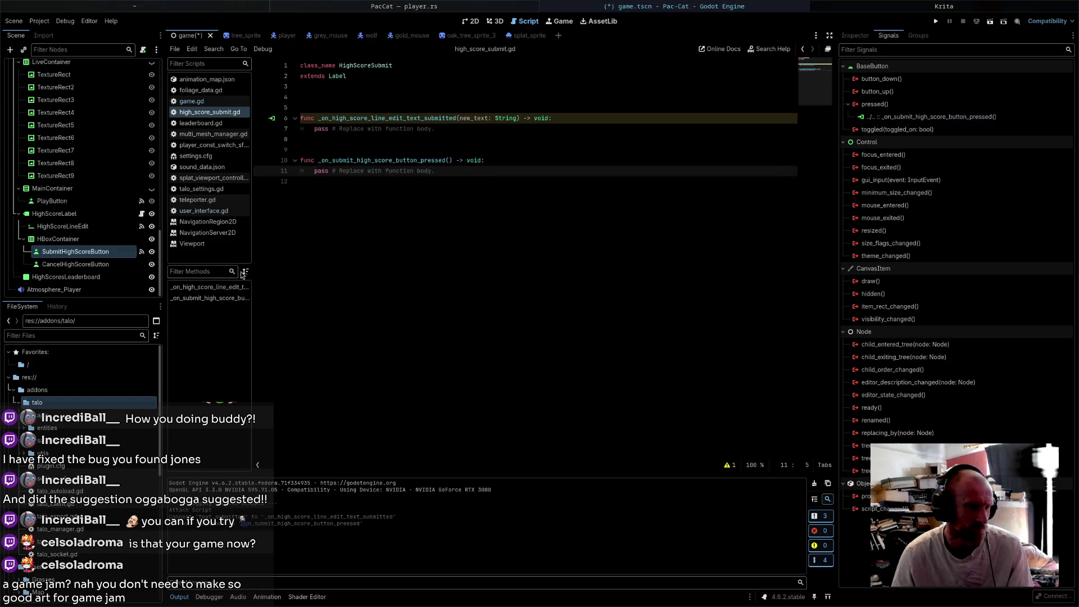
pyautogui.click(75, 264)
pyautogui.doubleClick(875, 104)
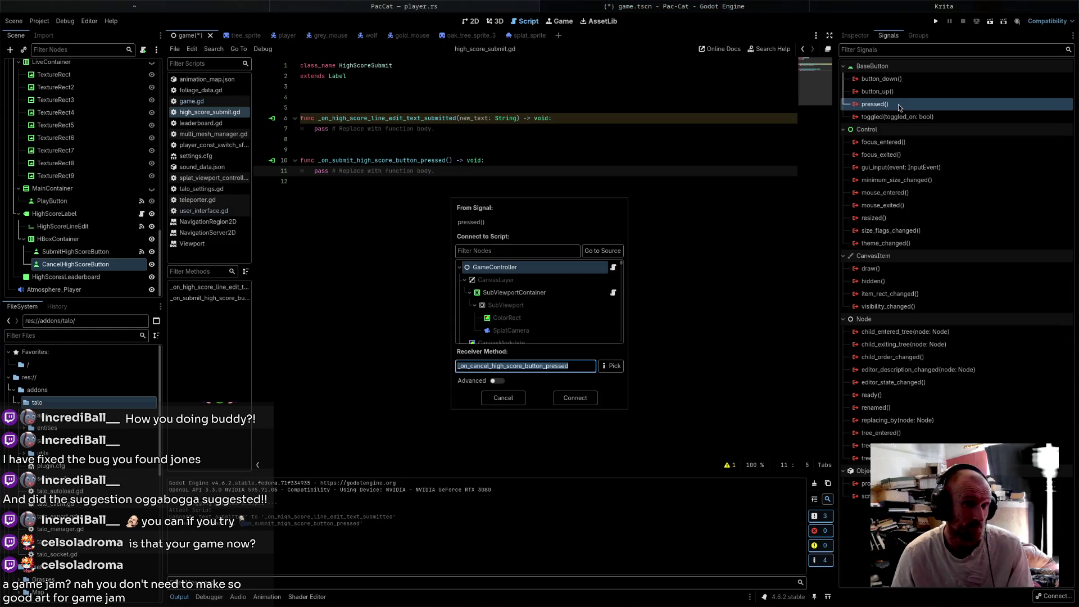